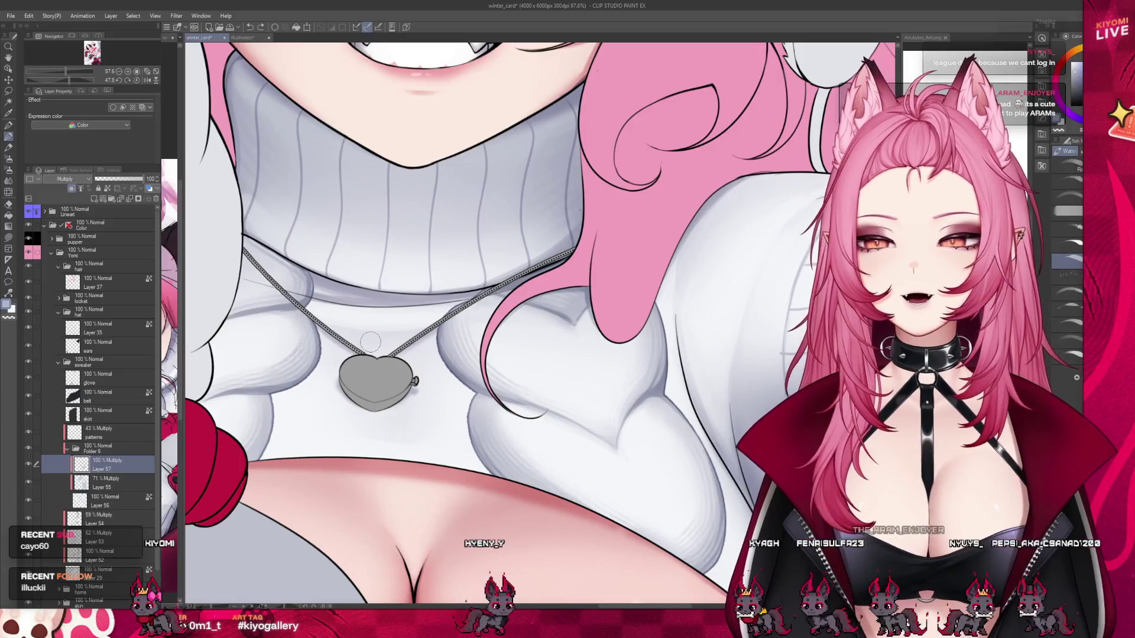
Step: Save the winter_card illustration from a full-canvas view, then zoom back in on the sweater braid
scroll(429, 340, down, 5)
scroll(428, 340, up, 2)
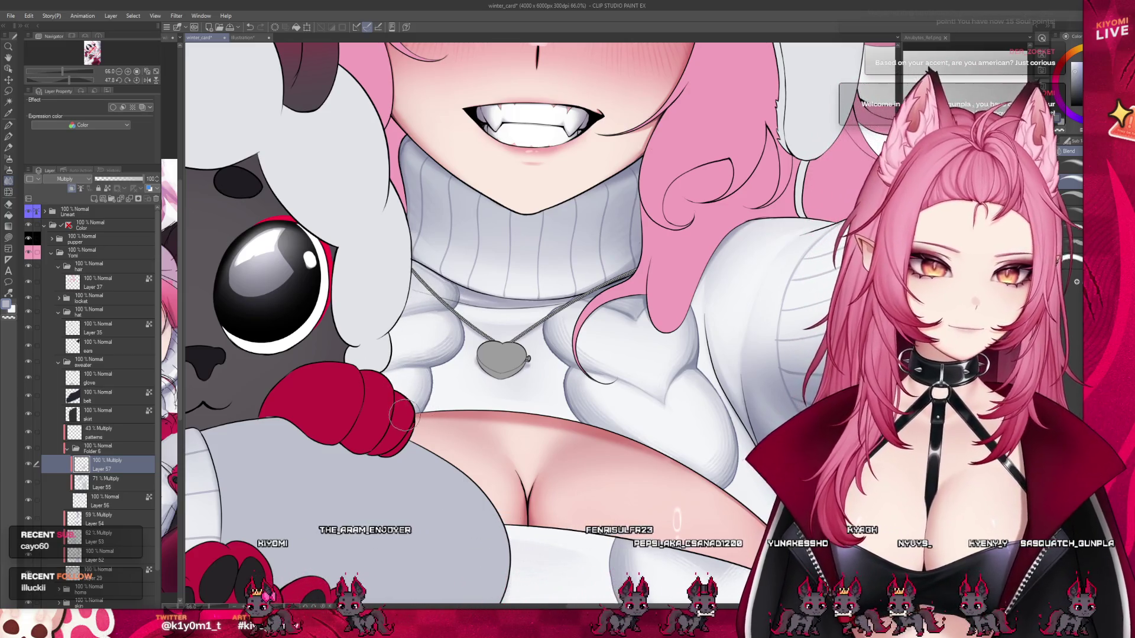
scroll(377, 256, down, 1)
scroll(377, 255, down, 5)
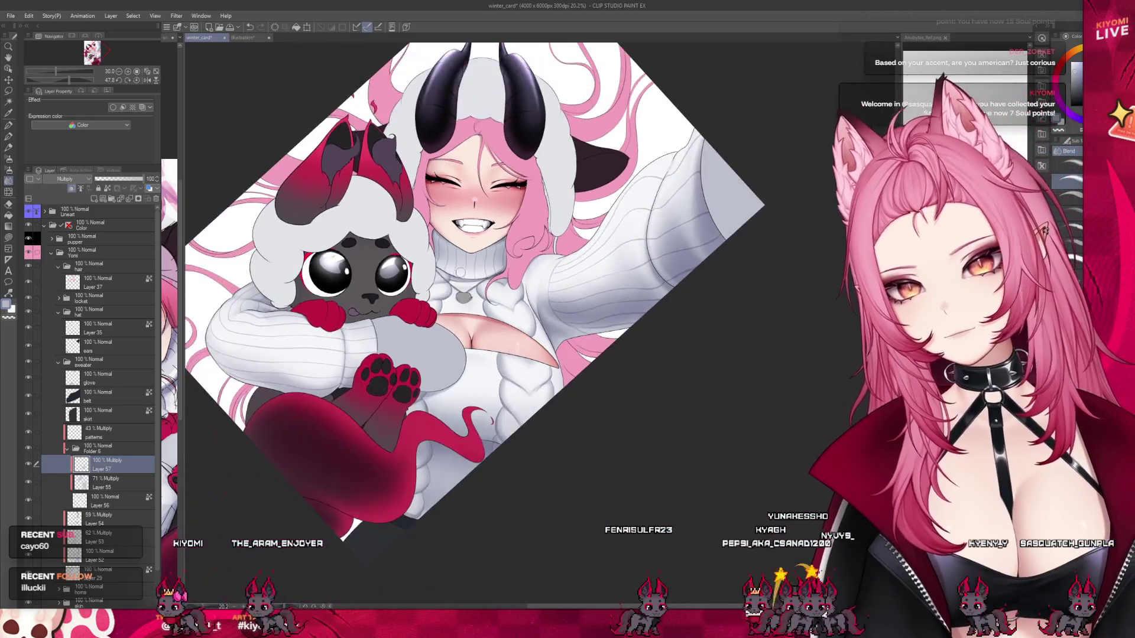
scroll(499, 243, up, 1)
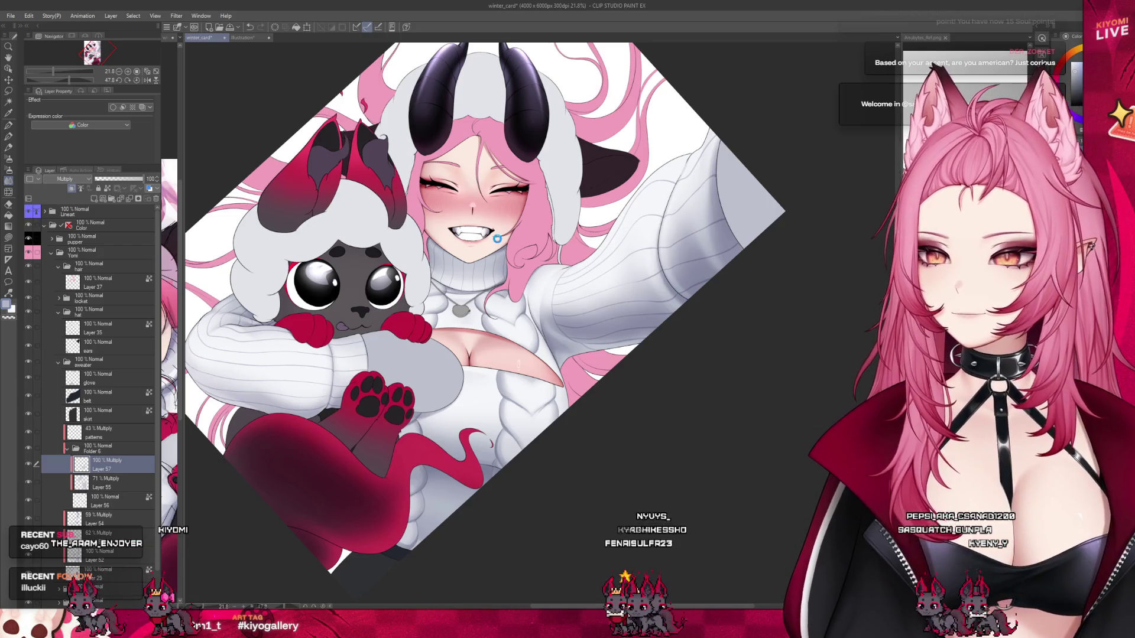
key(ctrl+s)
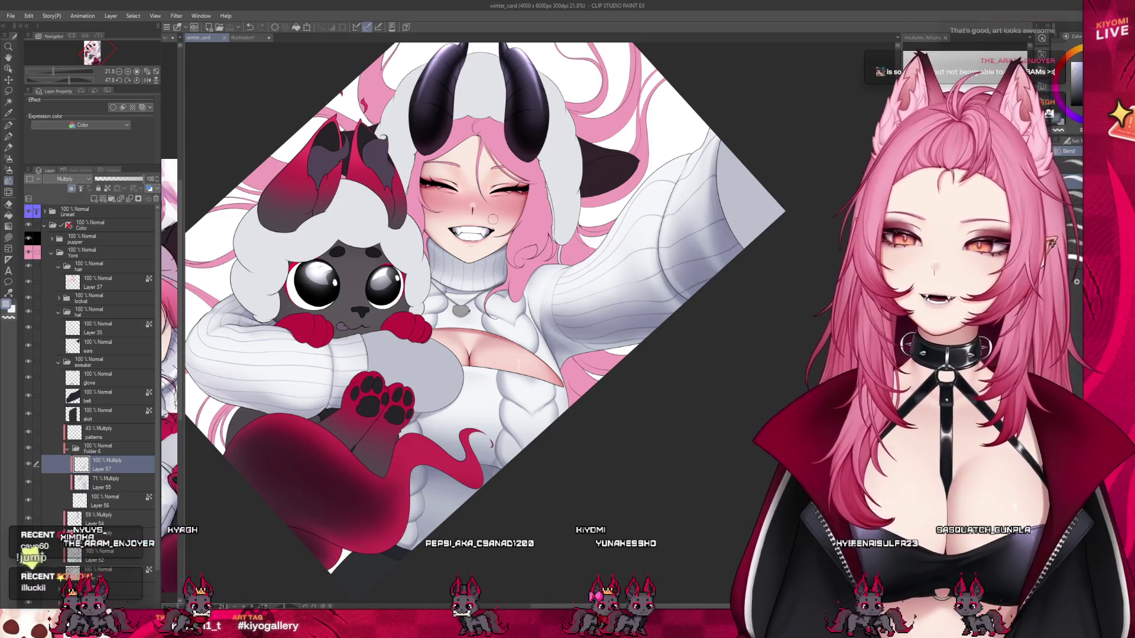
scroll(543, 361, up, 3)
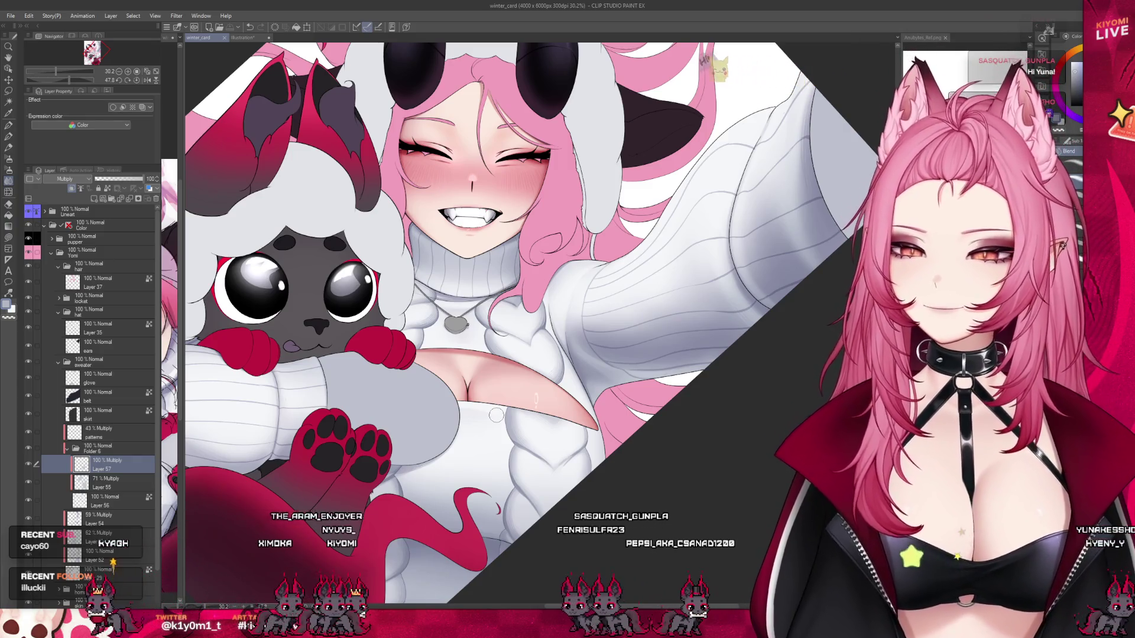
scroll(518, 391, up, 1)
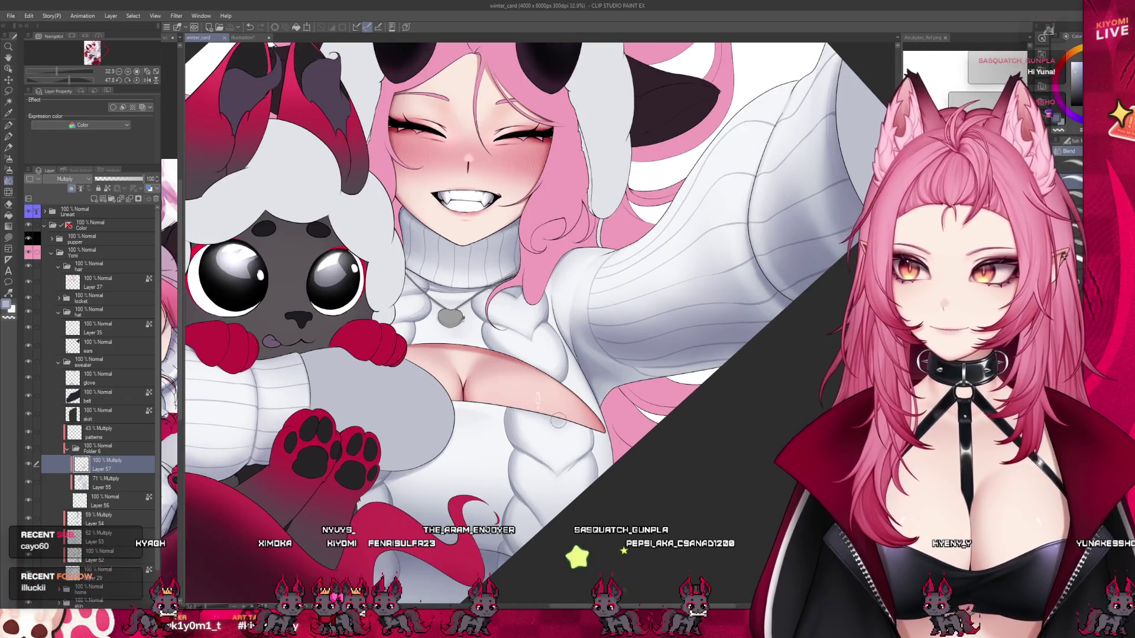
scroll(549, 426, up, 10)
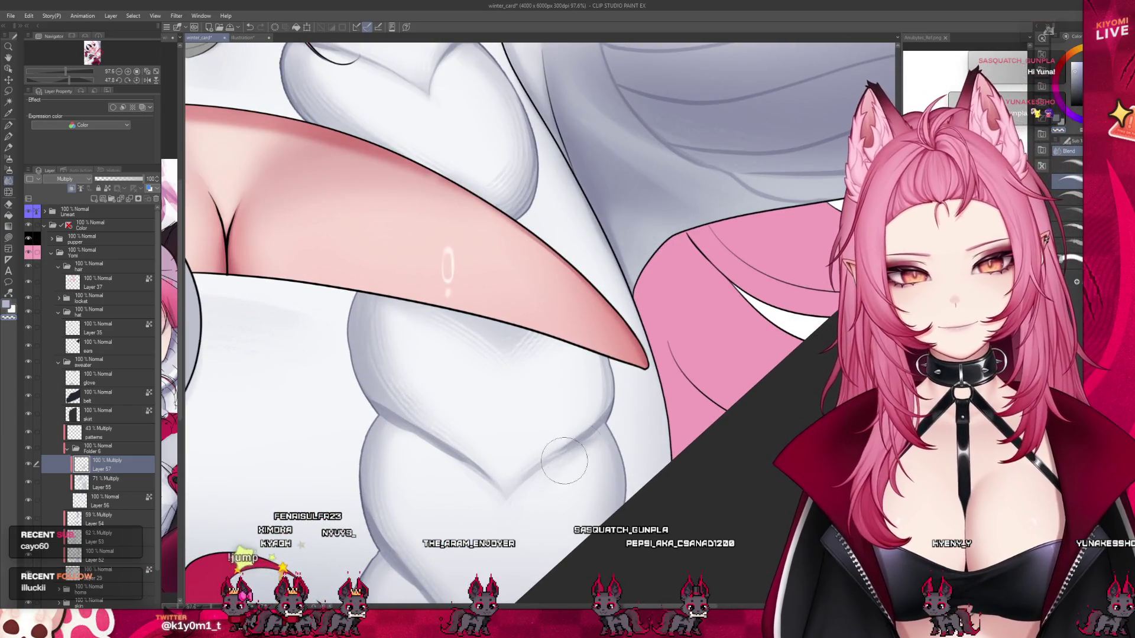
Step: Try a grey Watercolor stroke on the lower braid, undo it, then blend the braid shading
click(12, 137)
drag(615, 447, 532, 501)
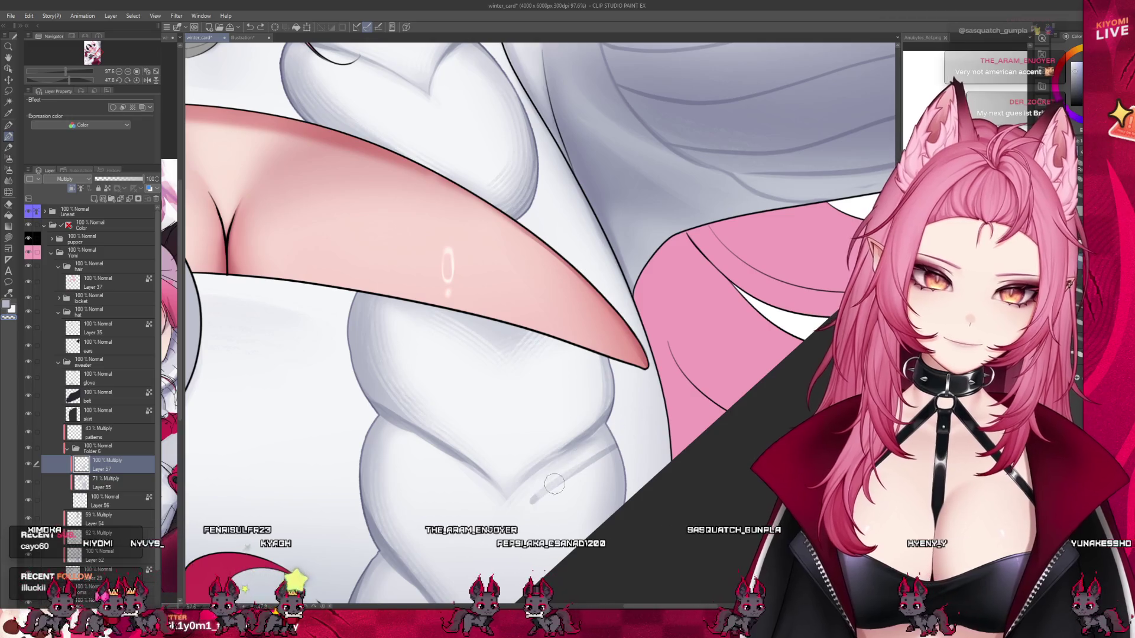
key(ctrl+z)
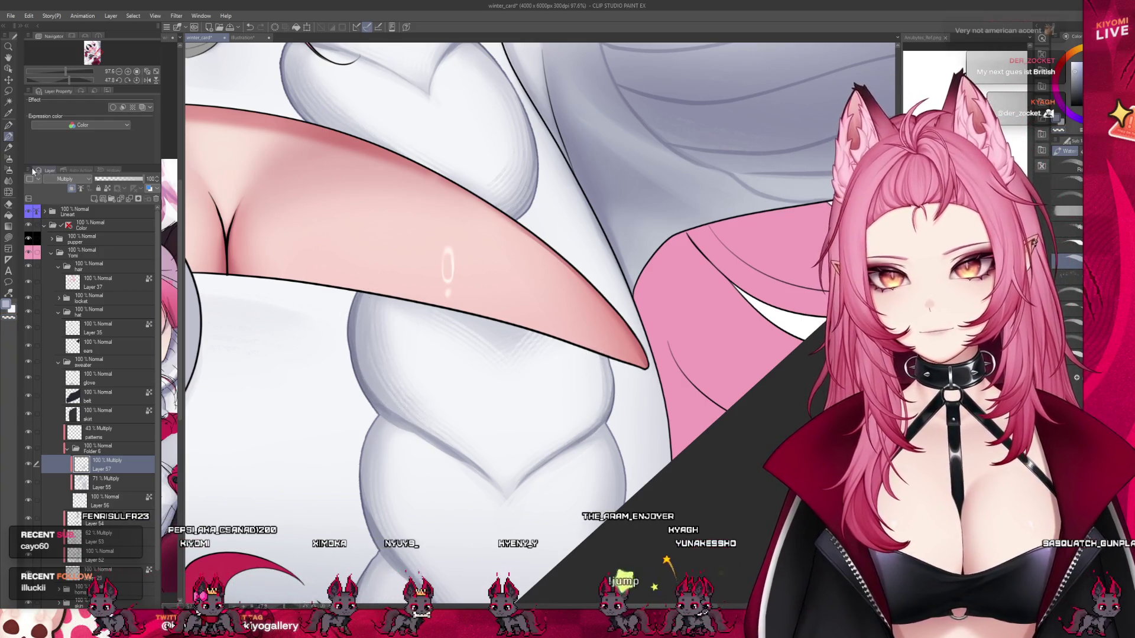
key(j)
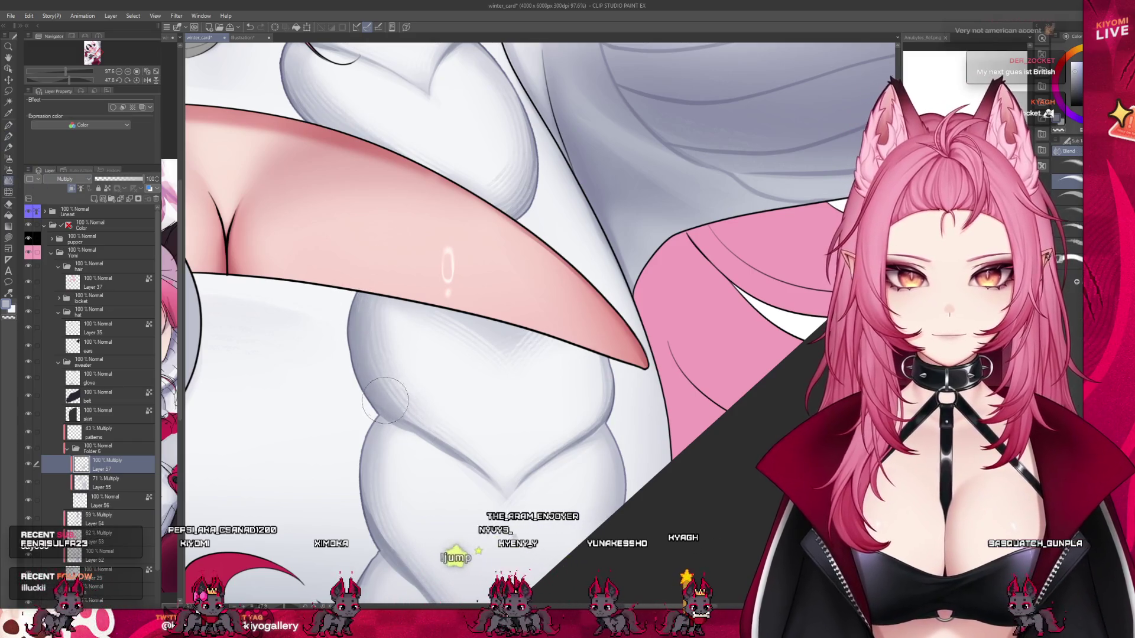
click(8, 136)
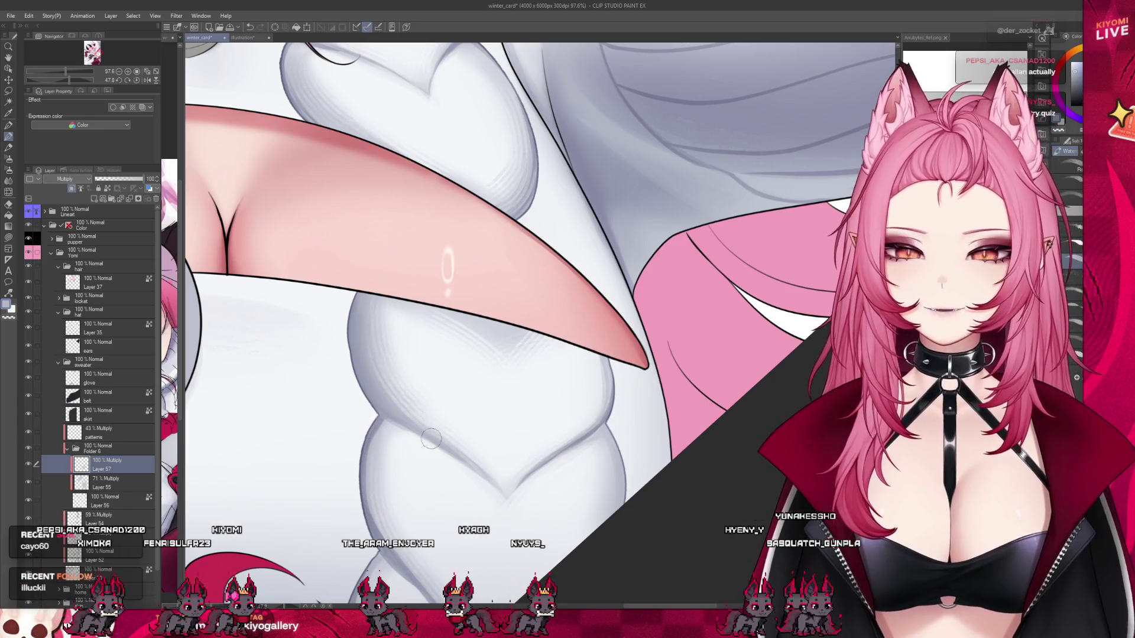
scroll(440, 449, down, 2)
scroll(437, 368, up, 2)
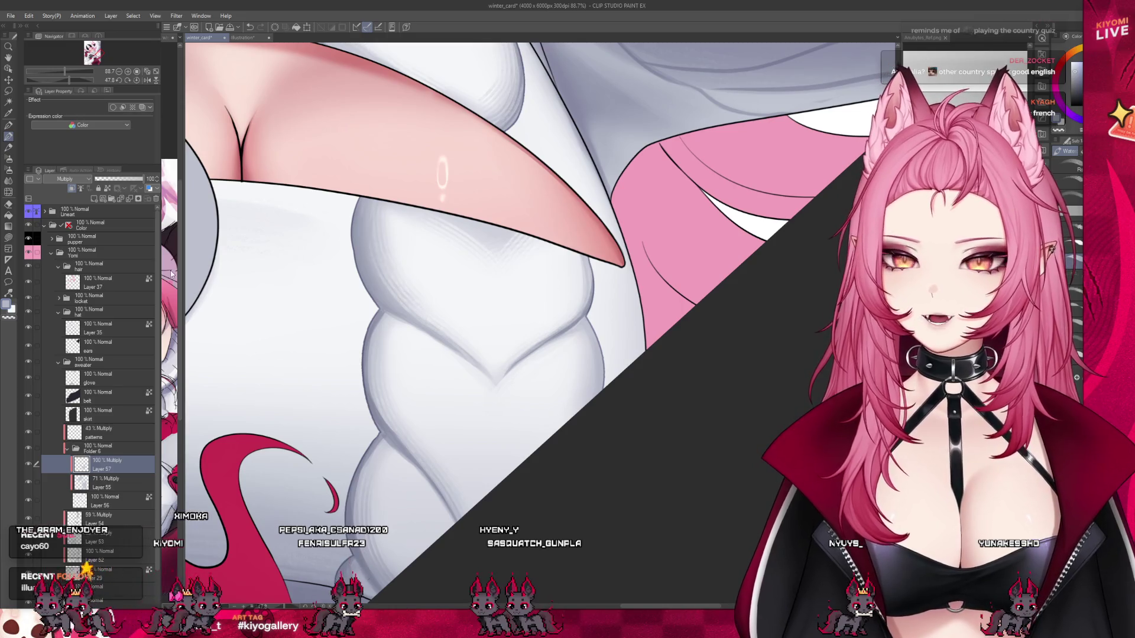
Step: Blend the braid shading again and compare the result with undo and redo
key(j)
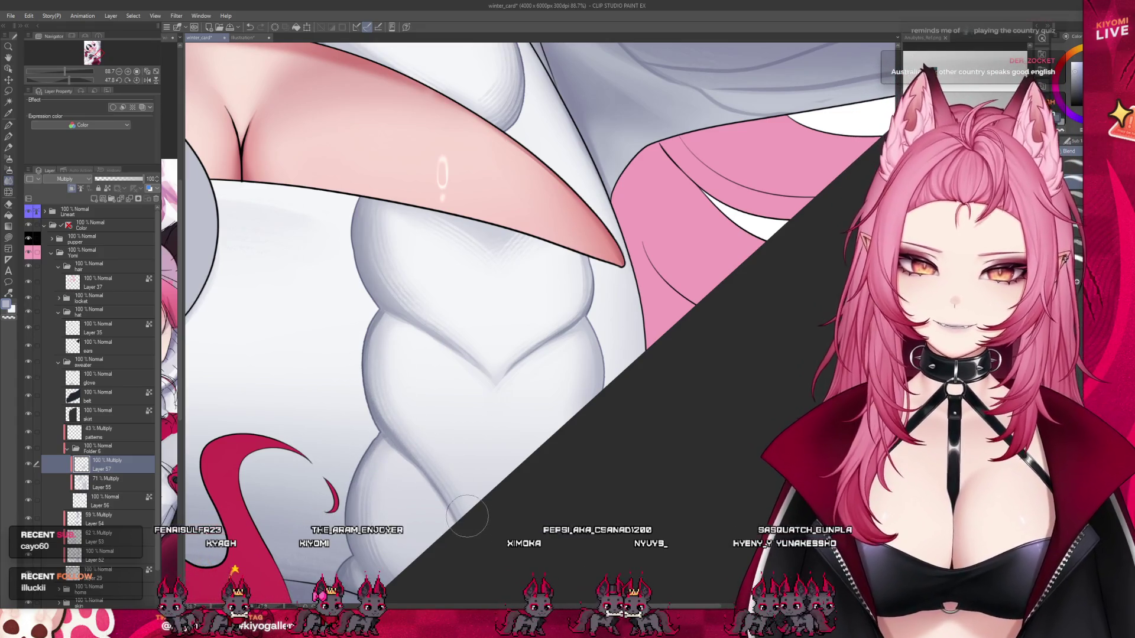
click(8, 136)
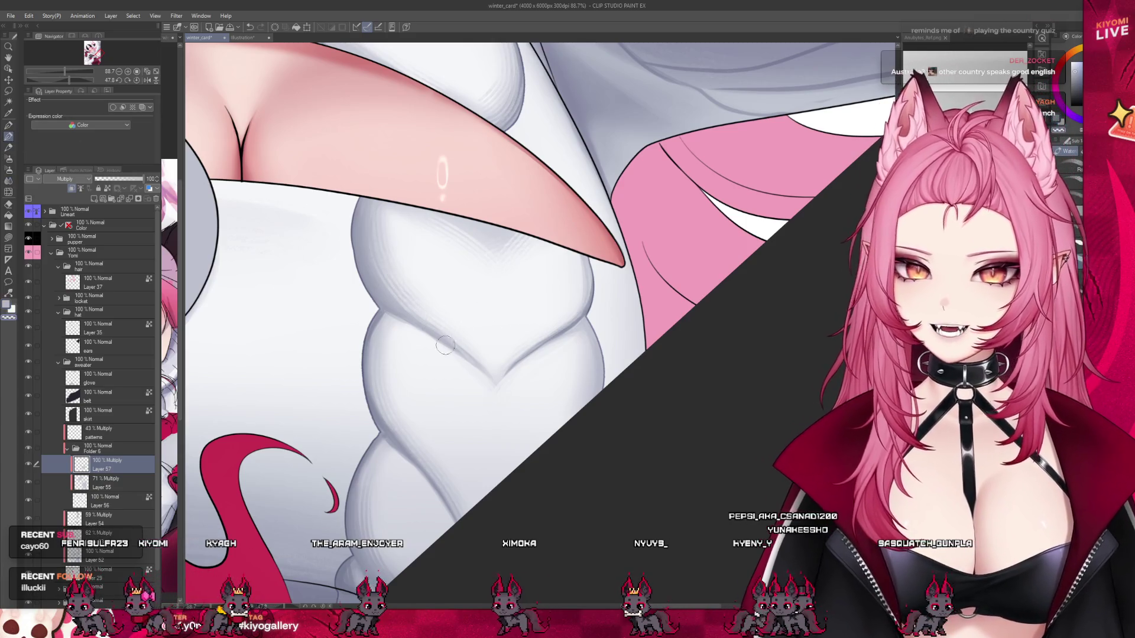
key(ctrl+z)
key(ctrl+y)
key(ctrl+z)
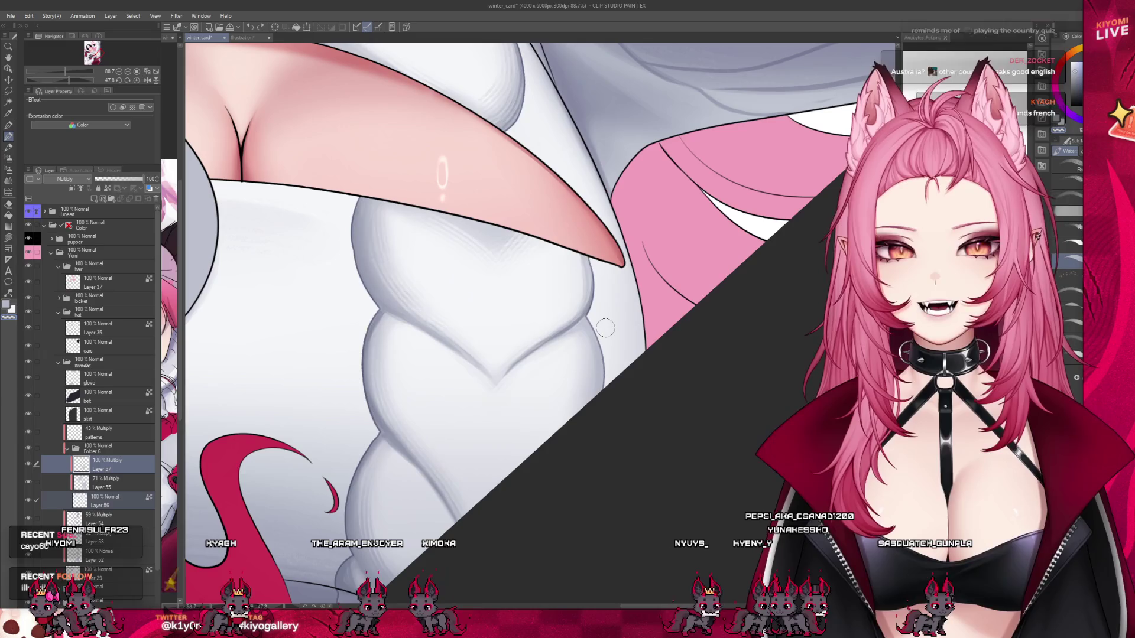
scroll(597, 296, up, 3)
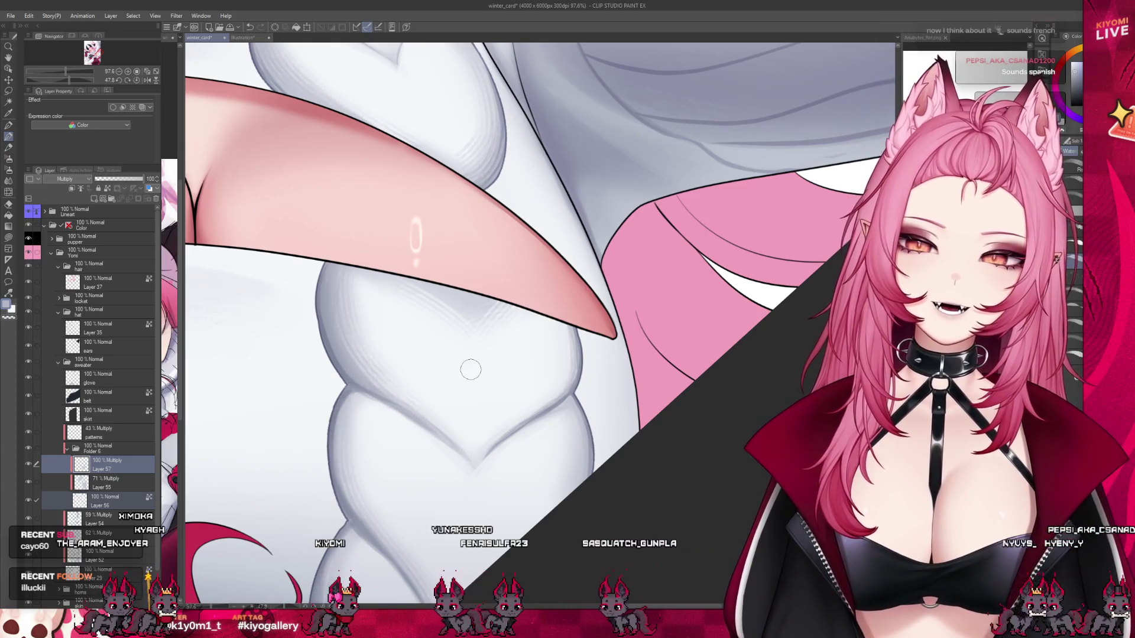
scroll(532, 390, down, 2)
scroll(557, 399, down, 4)
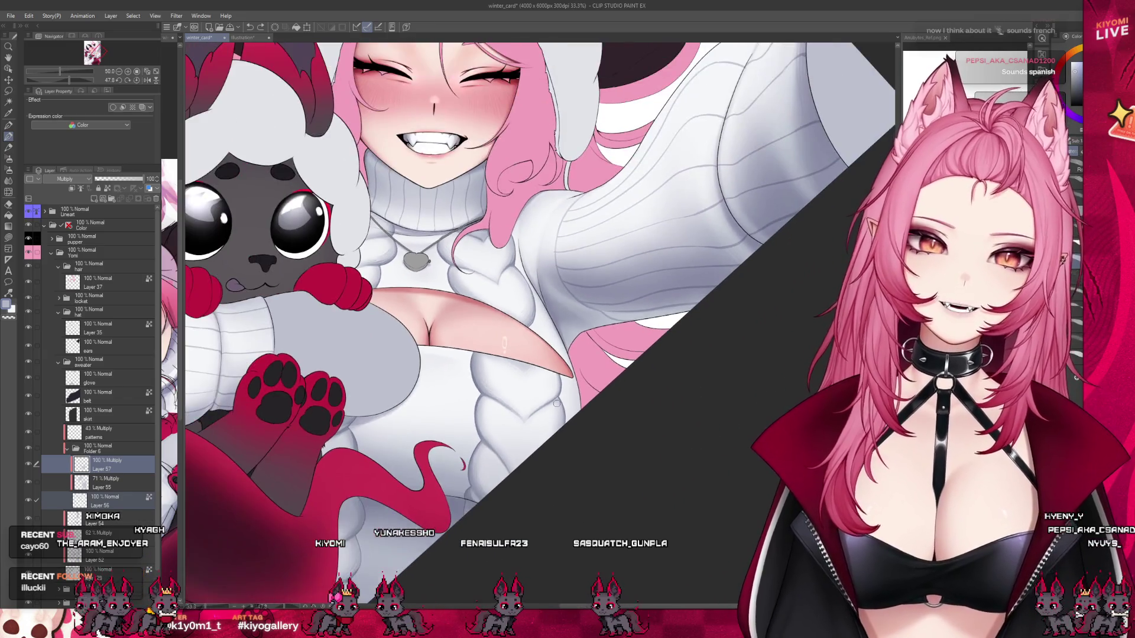
Step: Leave Liquify for the Watercolor brush set and zoom out over the shaded braid
scroll(552, 411, up, 2)
scroll(550, 416, up, 2)
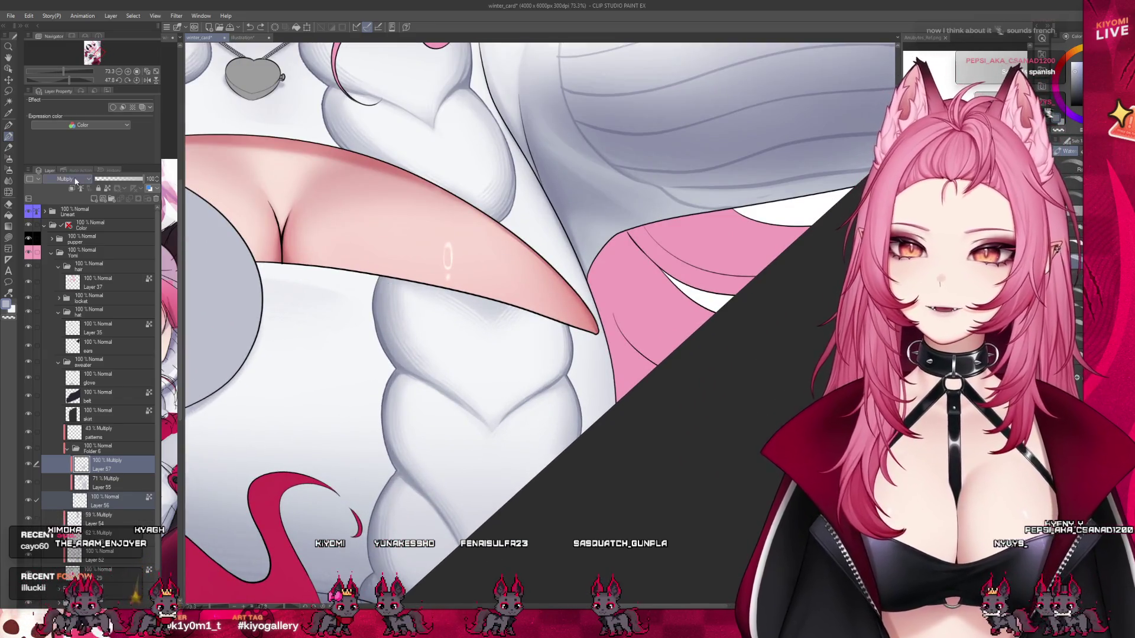
click(10, 183)
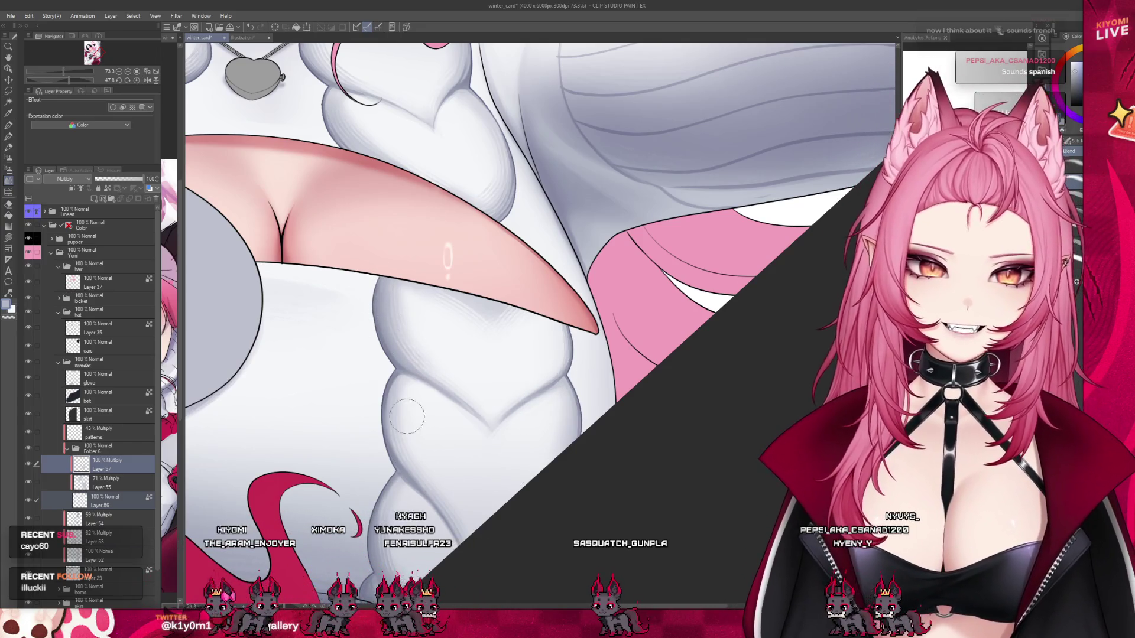
key(b)
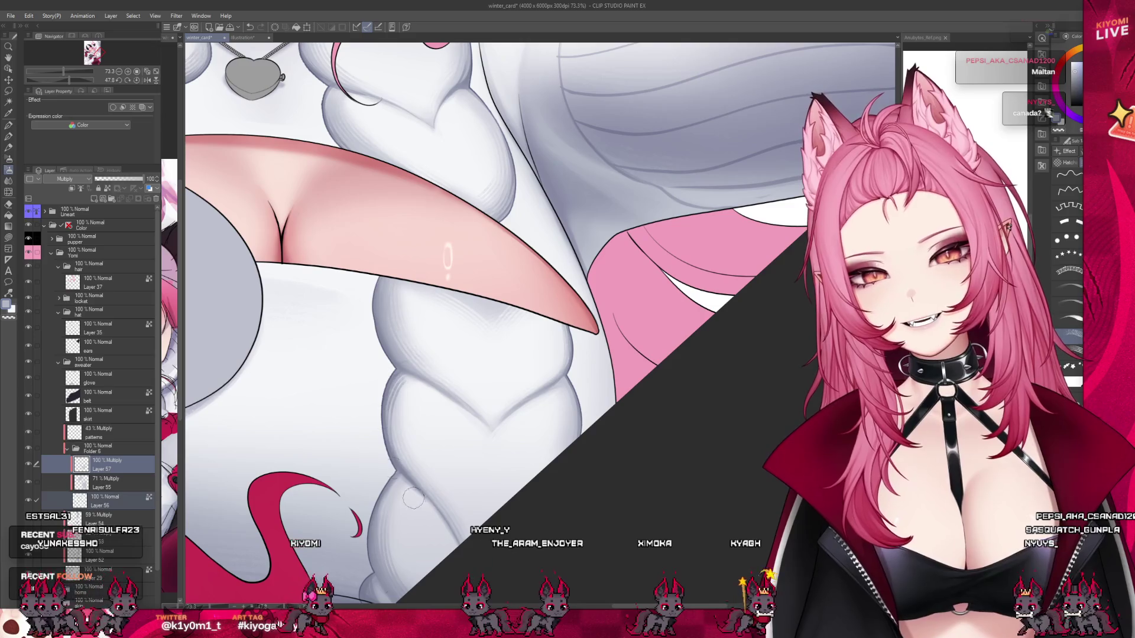
scroll(594, 437, down, 2)
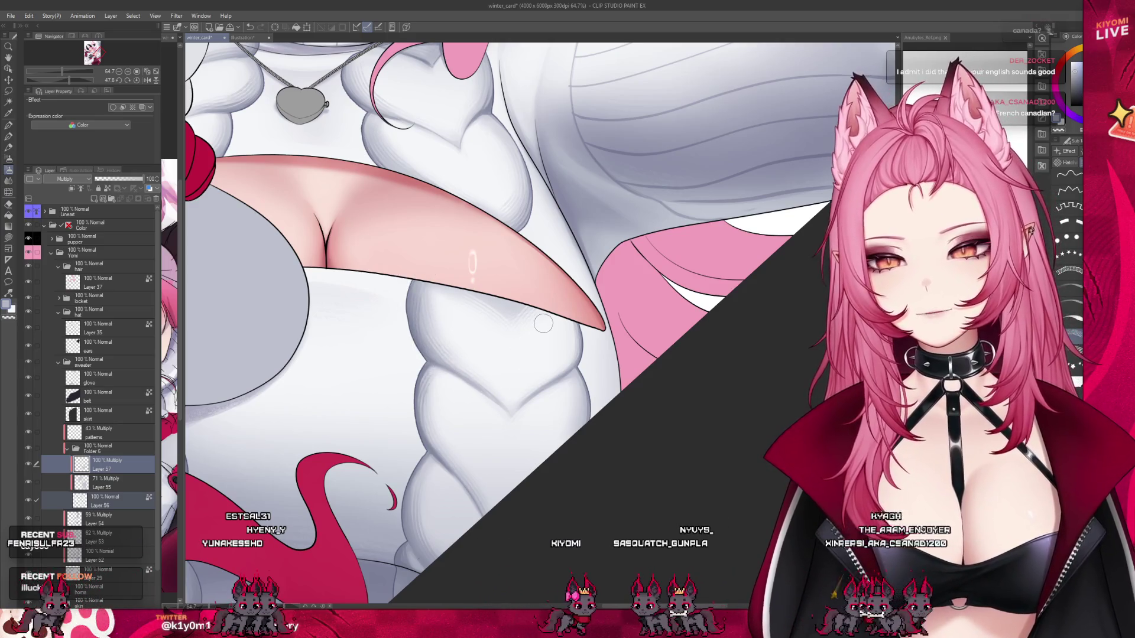
key(b)
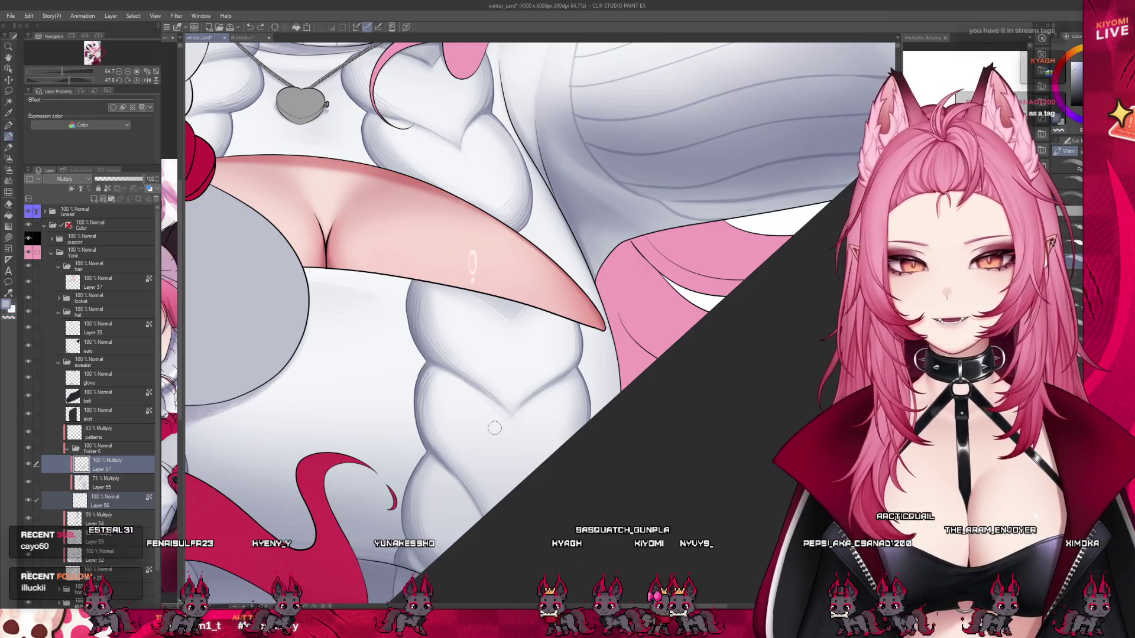
scroll(485, 395, down, 2)
scroll(485, 395, down, 2)
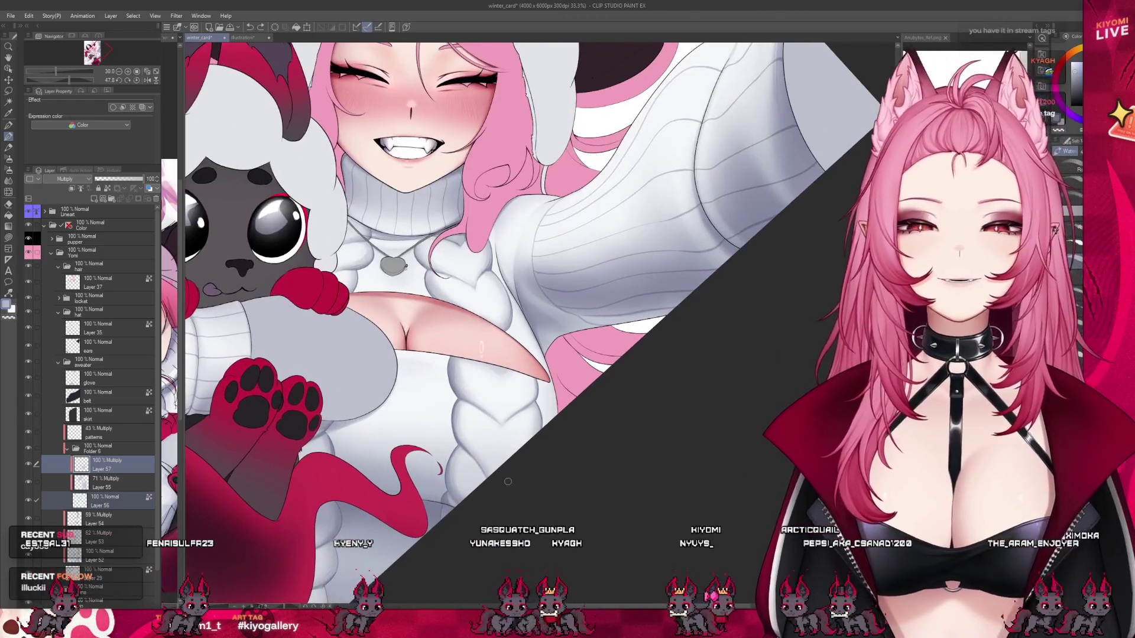
Step: Save the winter_card illustration
scroll(512, 481, down, 2)
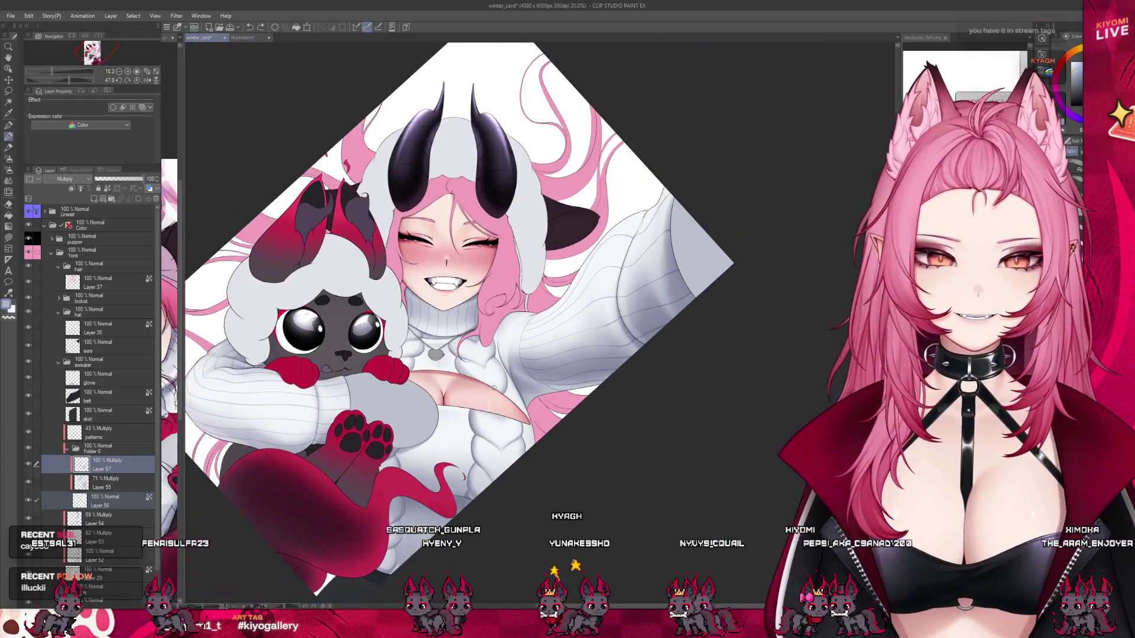
scroll(430, 442, up, 3)
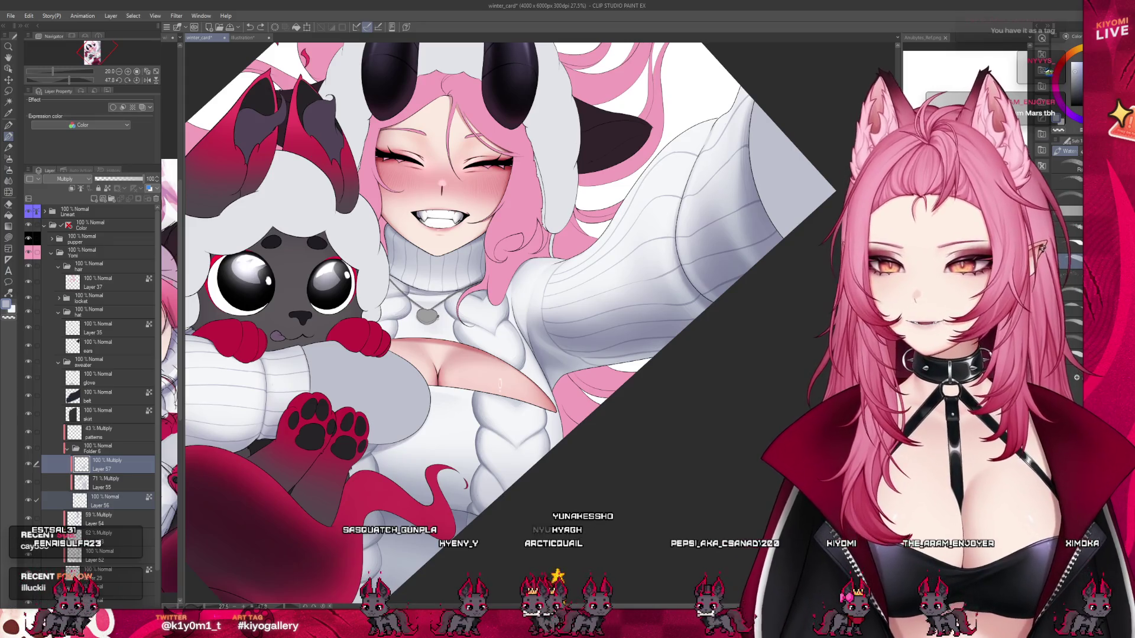
key(ctrl+s)
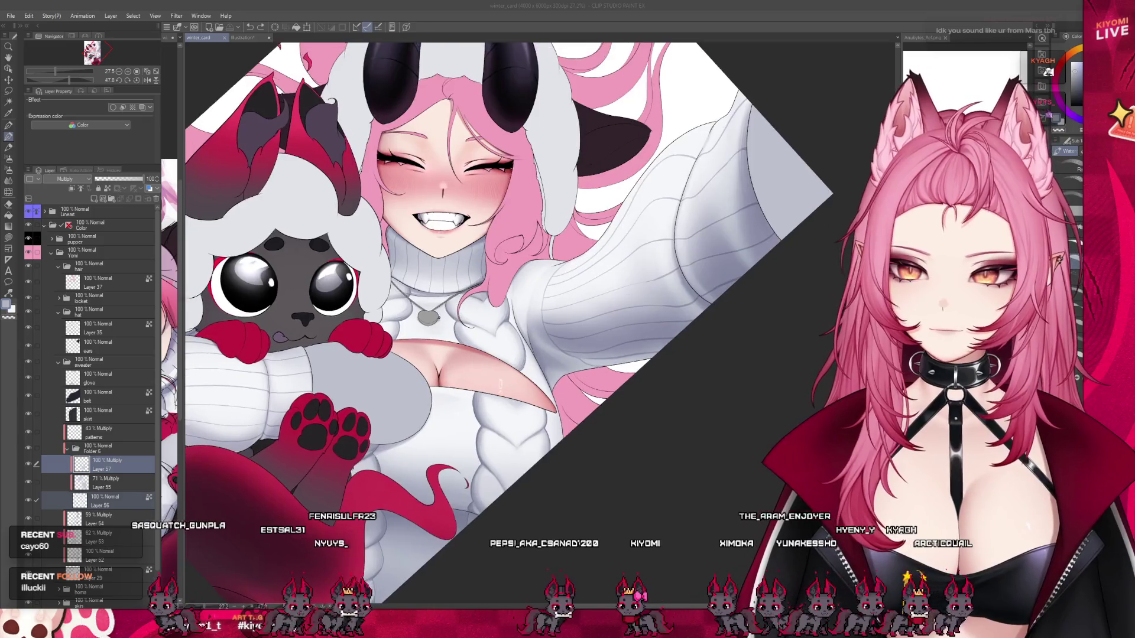
Step: Paint a short grey shading stroke on the lower sweater beside the plush's red tail
scroll(509, 319, up, 2)
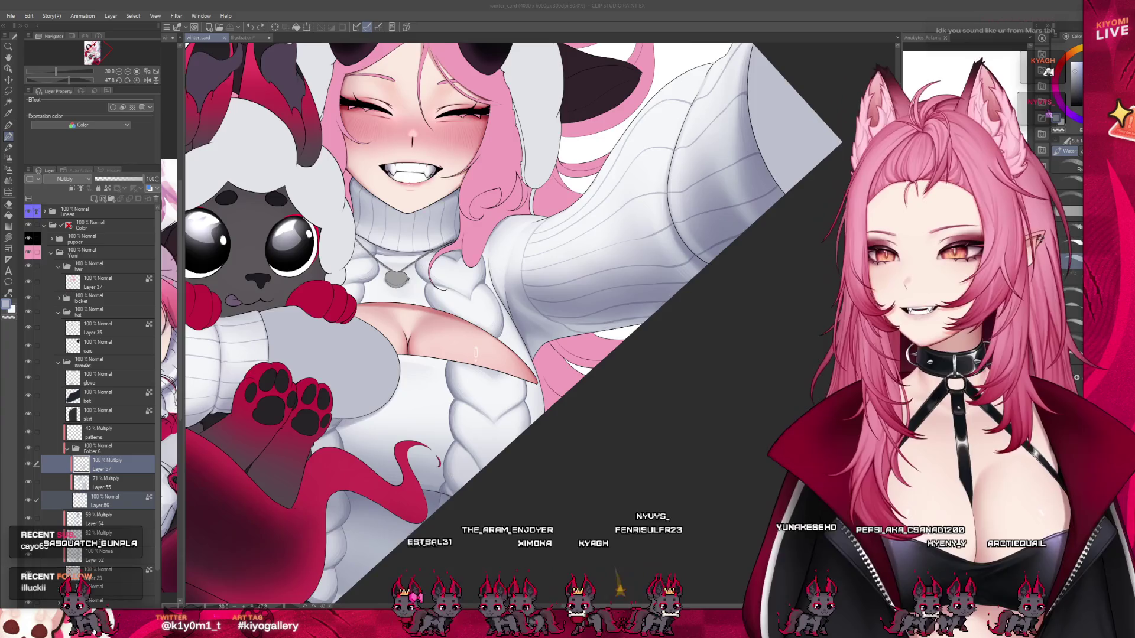
scroll(476, 353, up, 5)
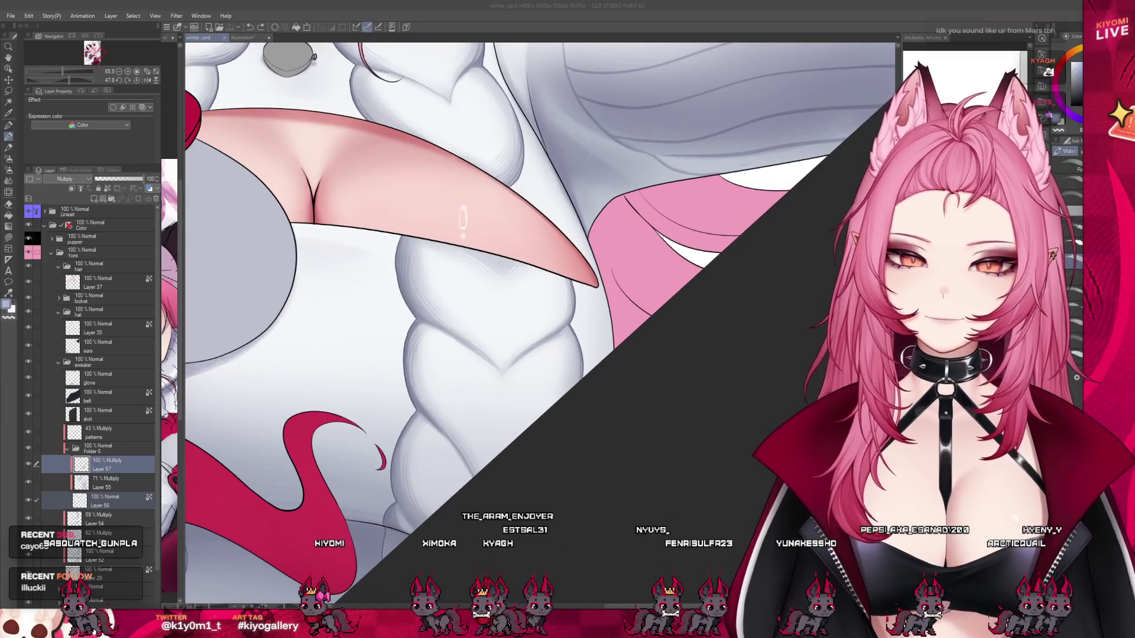
drag(349, 520, 397, 516)
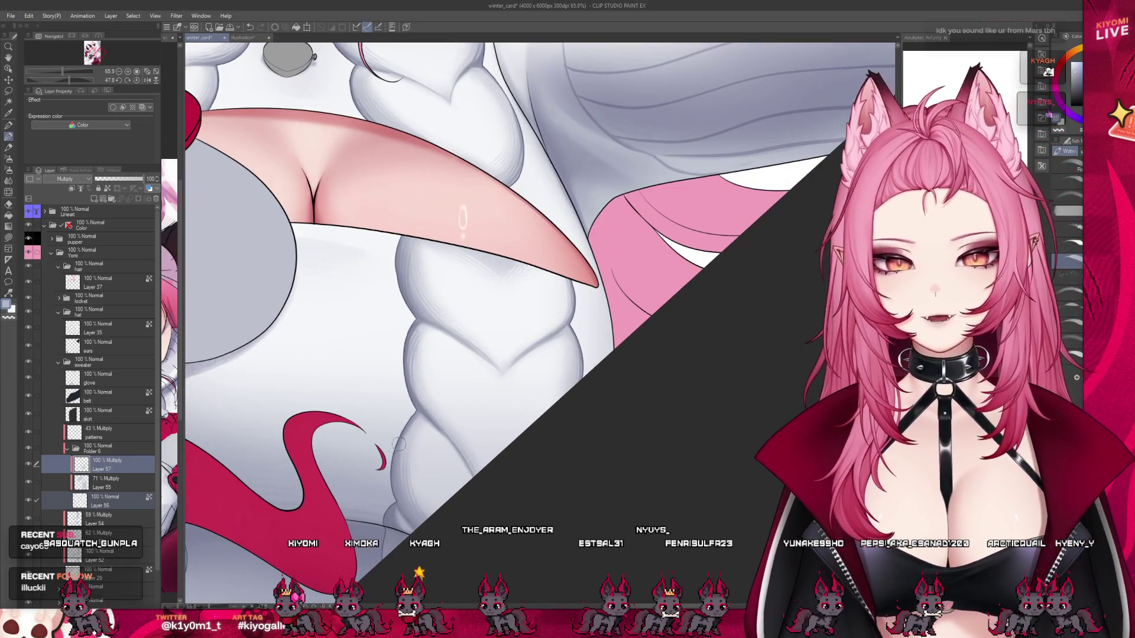
scroll(602, 432, down, 3)
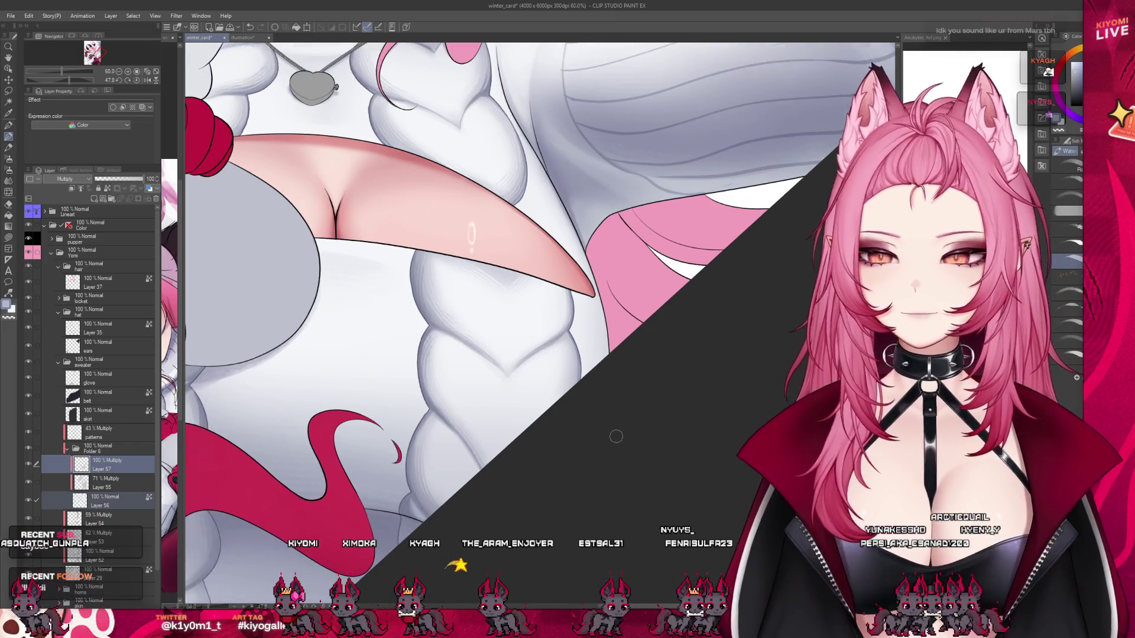
scroll(343, 336, up, 3)
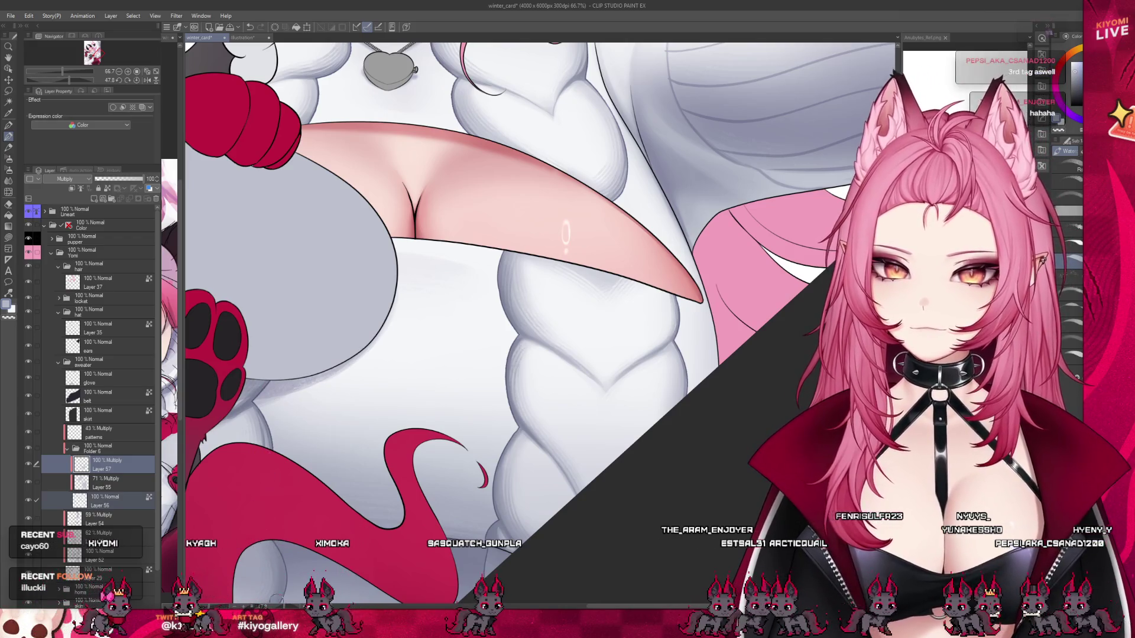
scroll(350, 470, down, 3)
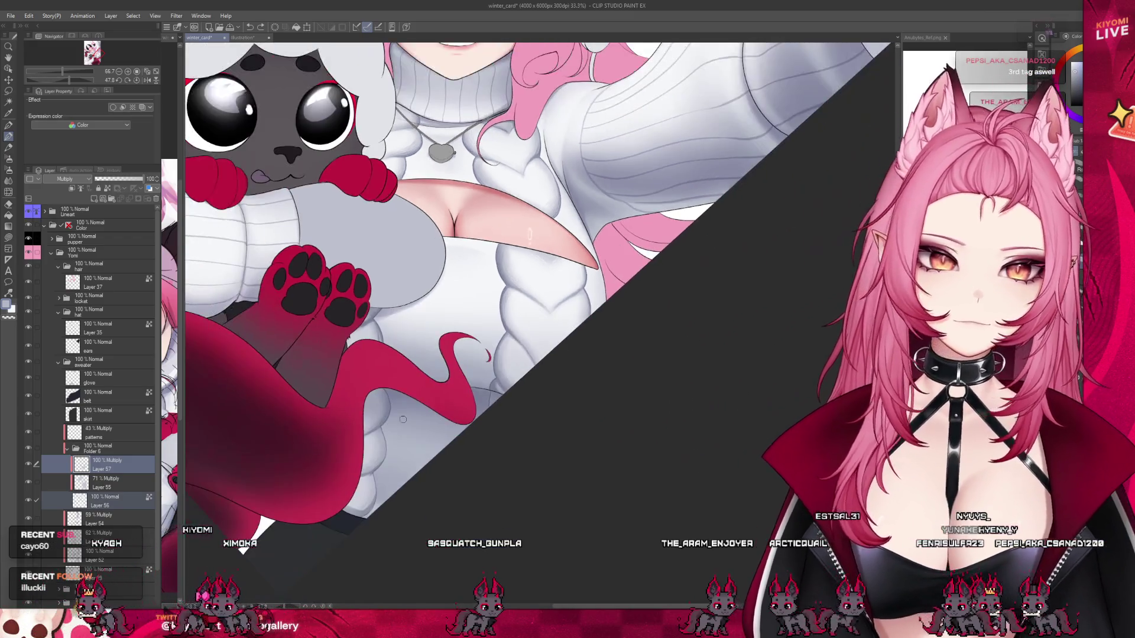
Step: With the Decoration tool, brush faint sweater shading, then darker shading near the tail
scroll(363, 502, up, 2)
scroll(363, 502, up, 2)
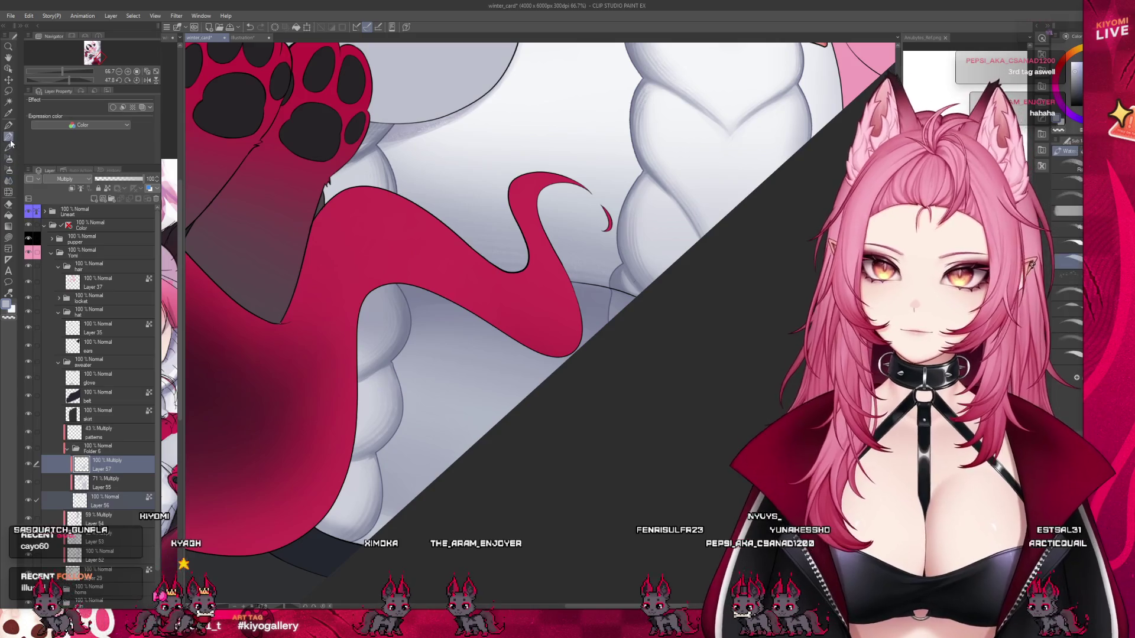
click(12, 223)
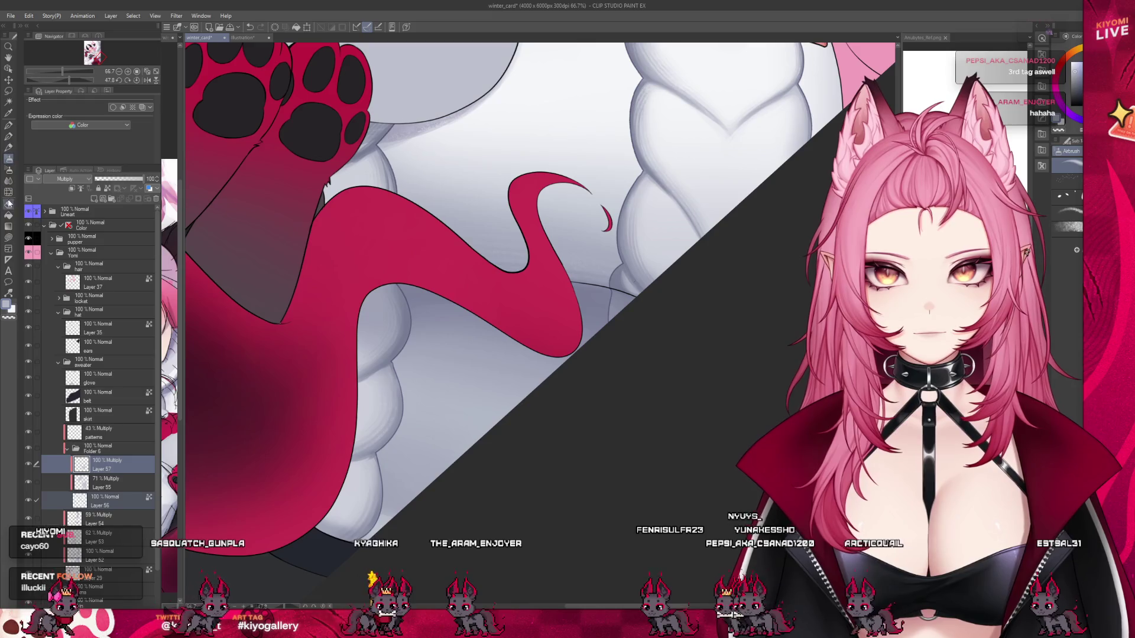
click(9, 170)
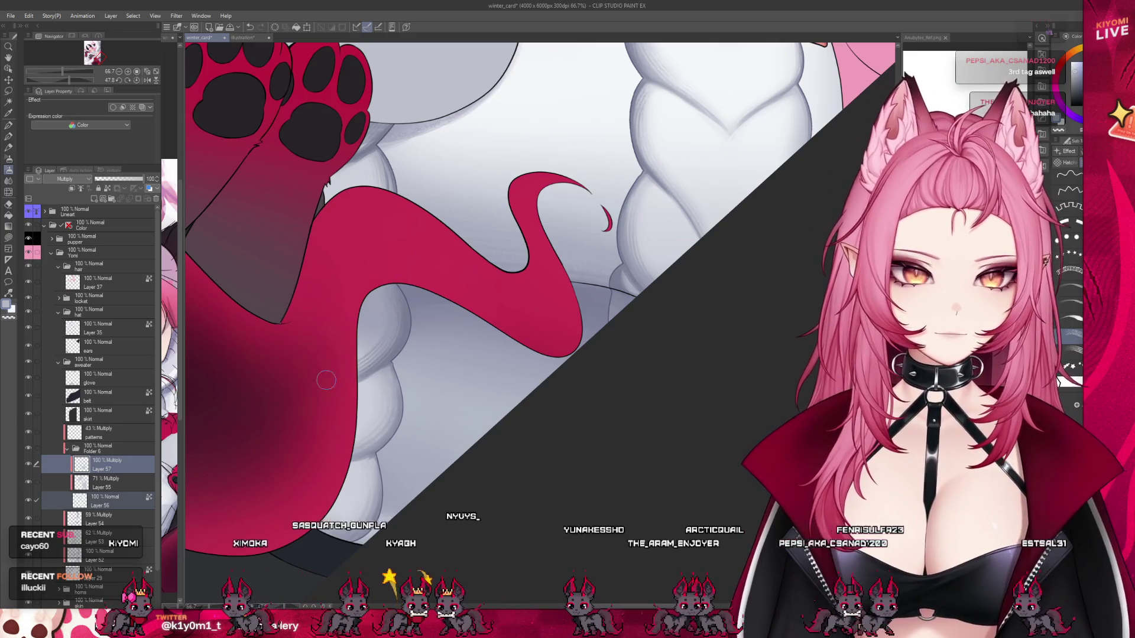
drag(385, 284, 374, 333)
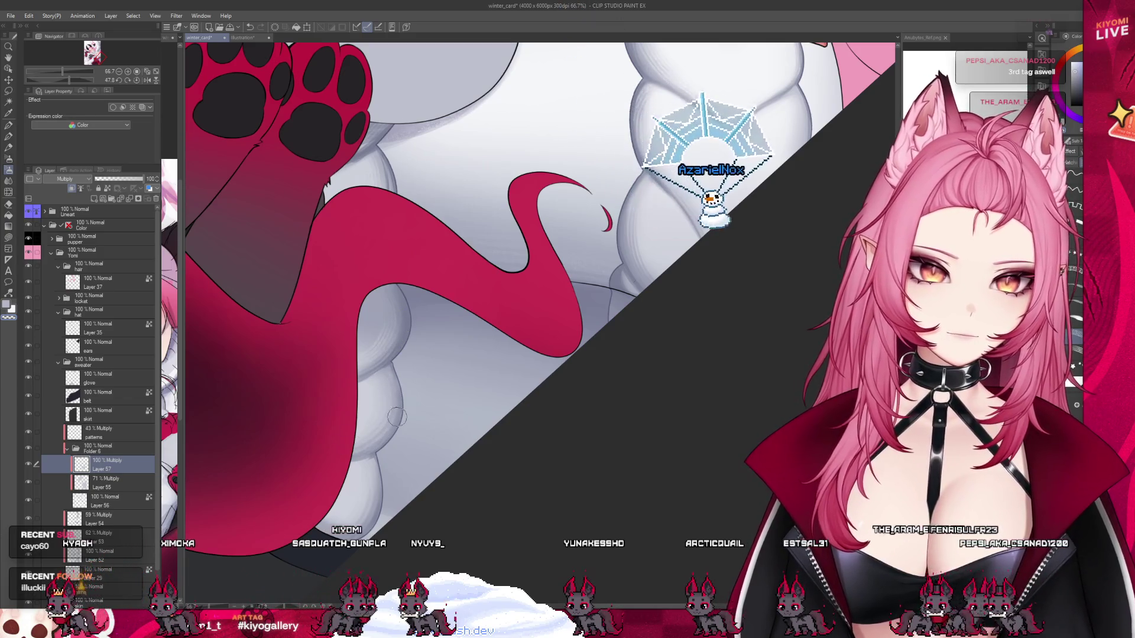
drag(373, 447, 393, 401)
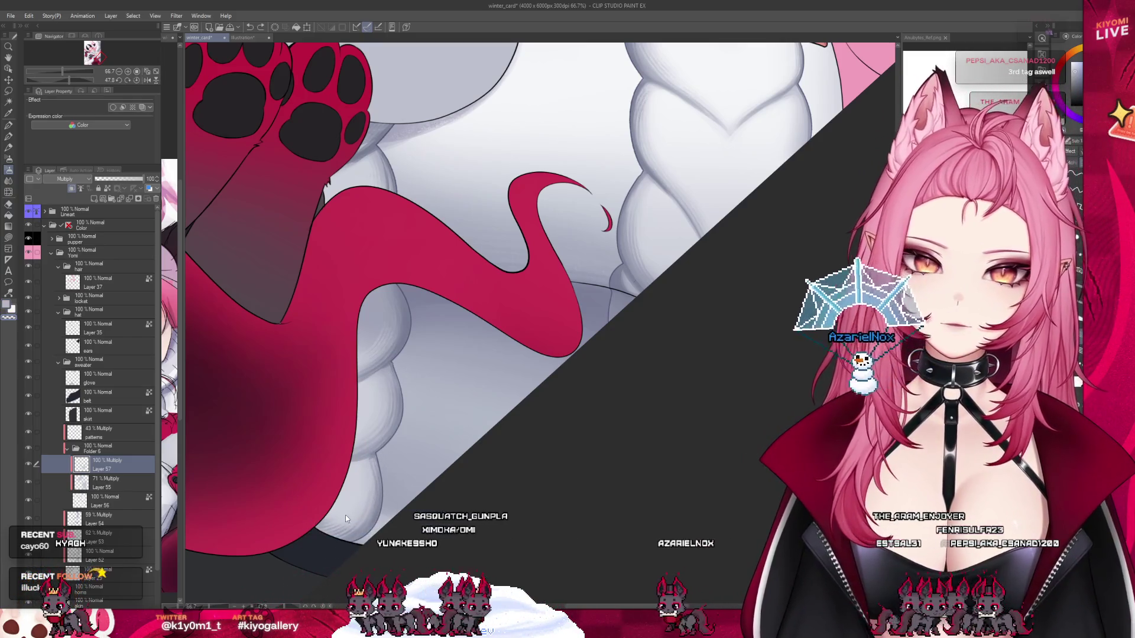
Step: Make Layer 54 the active painting layer
scroll(407, 447, down, 2)
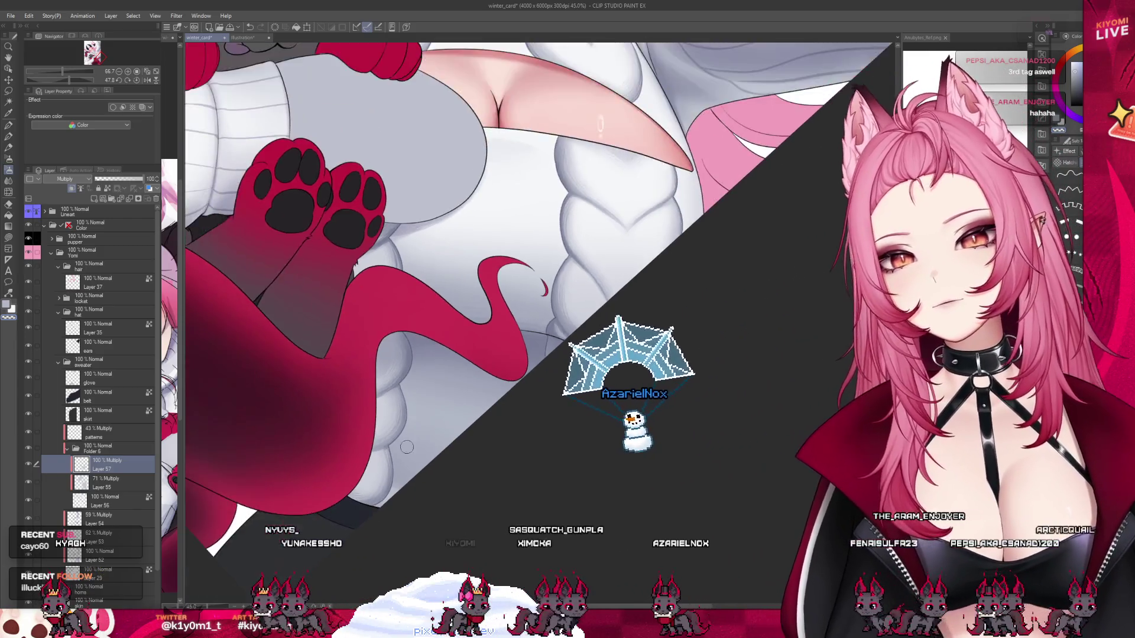
scroll(406, 447, down, 2)
scroll(492, 330, down, 2)
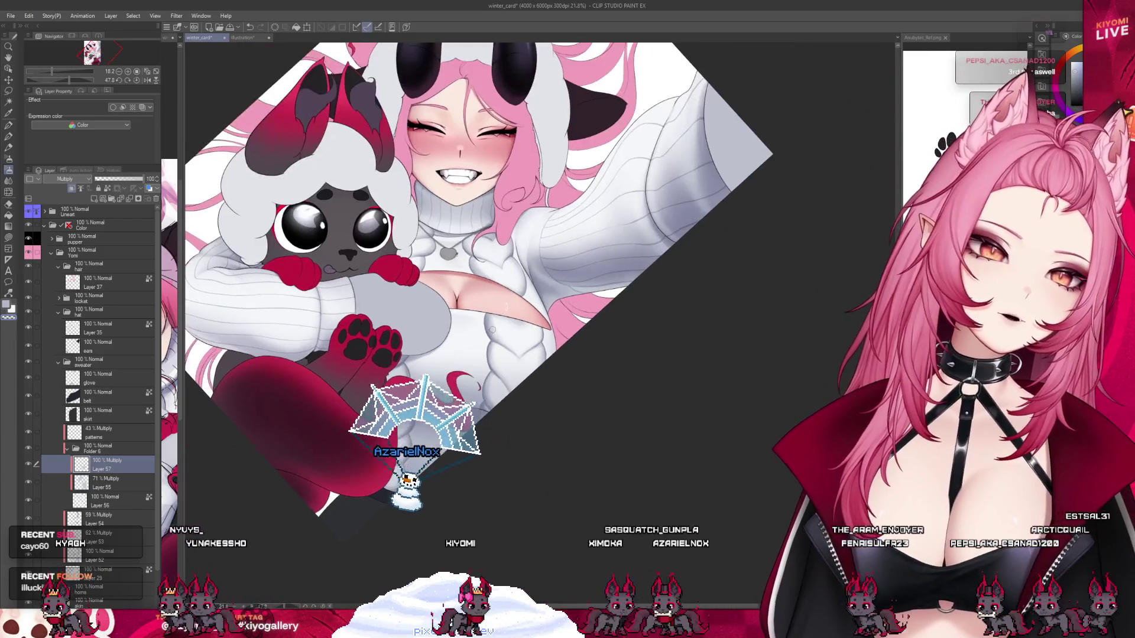
scroll(492, 329, up, 3)
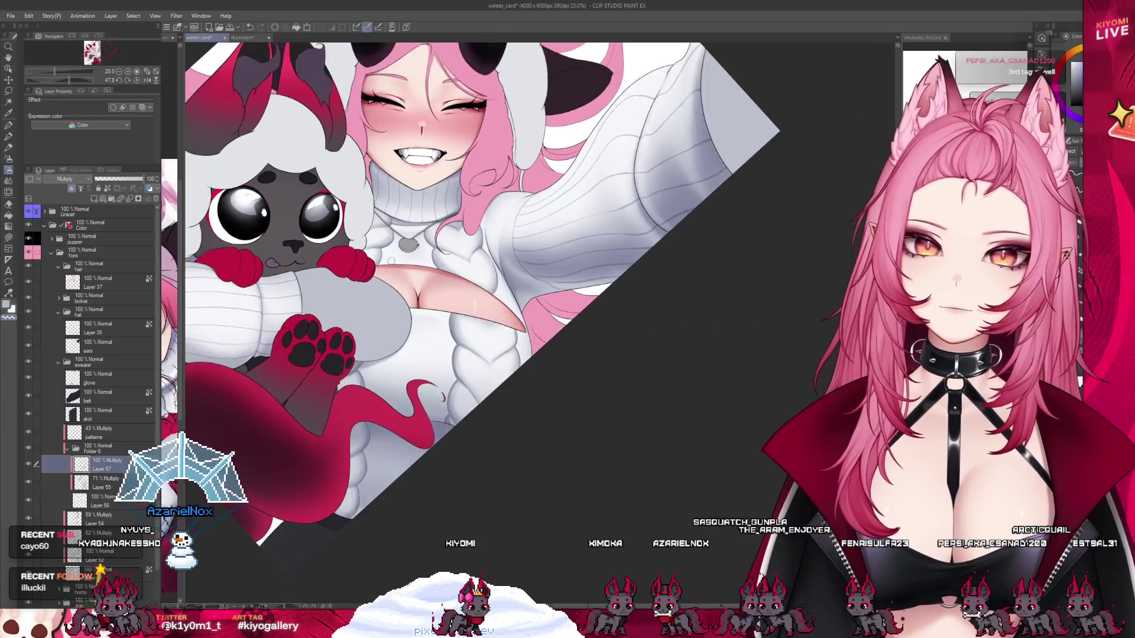
scroll(392, 261, down, 1)
scroll(392, 261, up, 1)
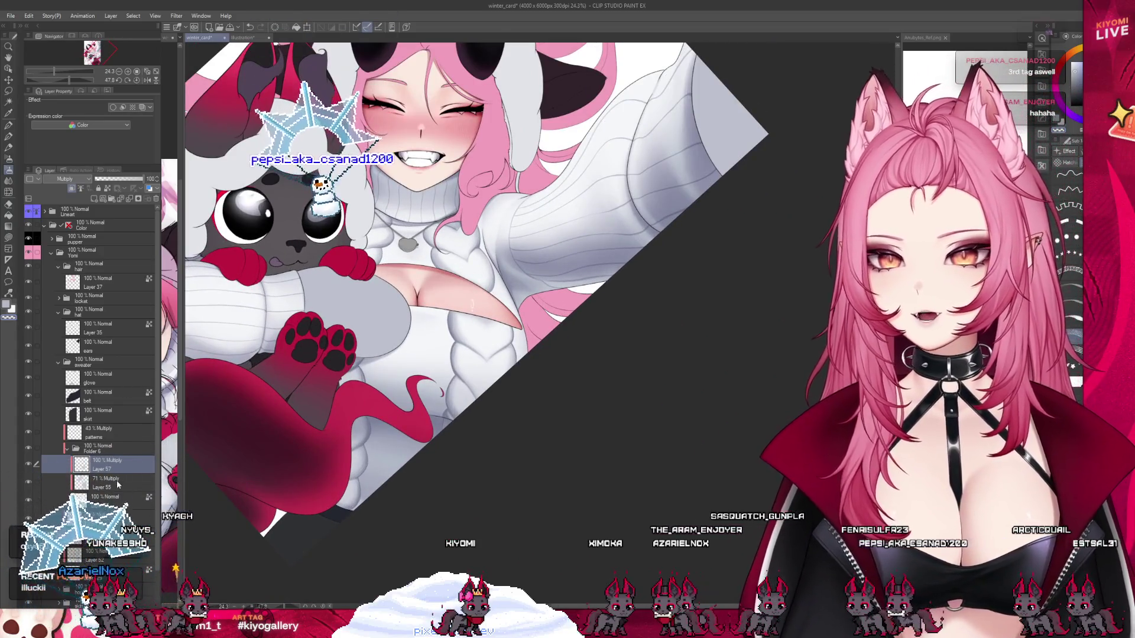
click(106, 518)
scroll(265, 478, up, 3)
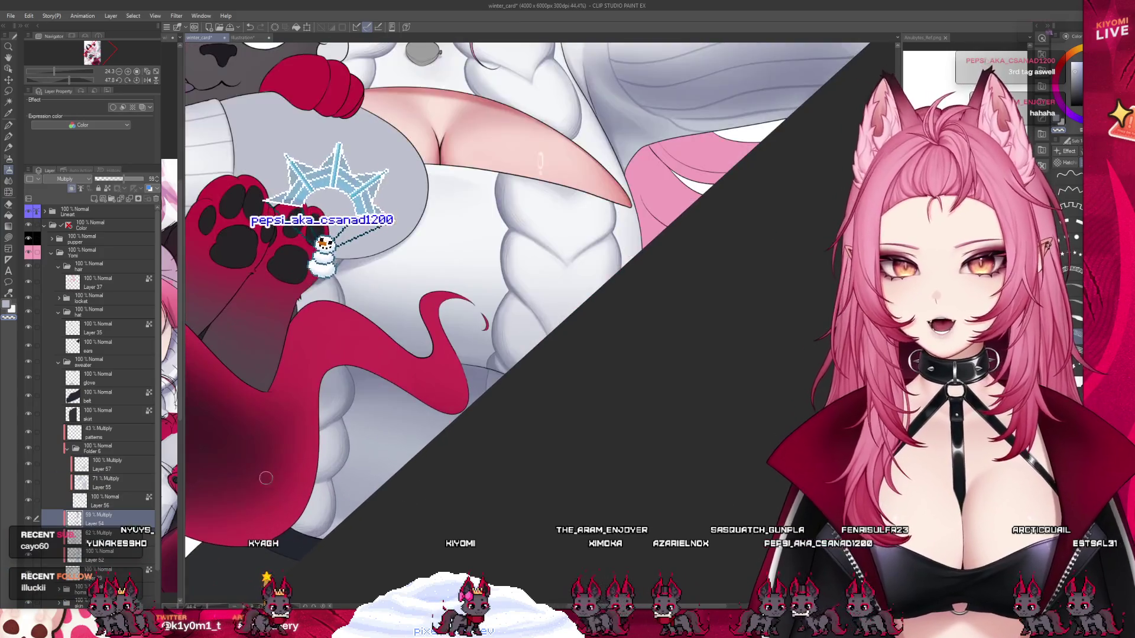
scroll(408, 491, up, 1)
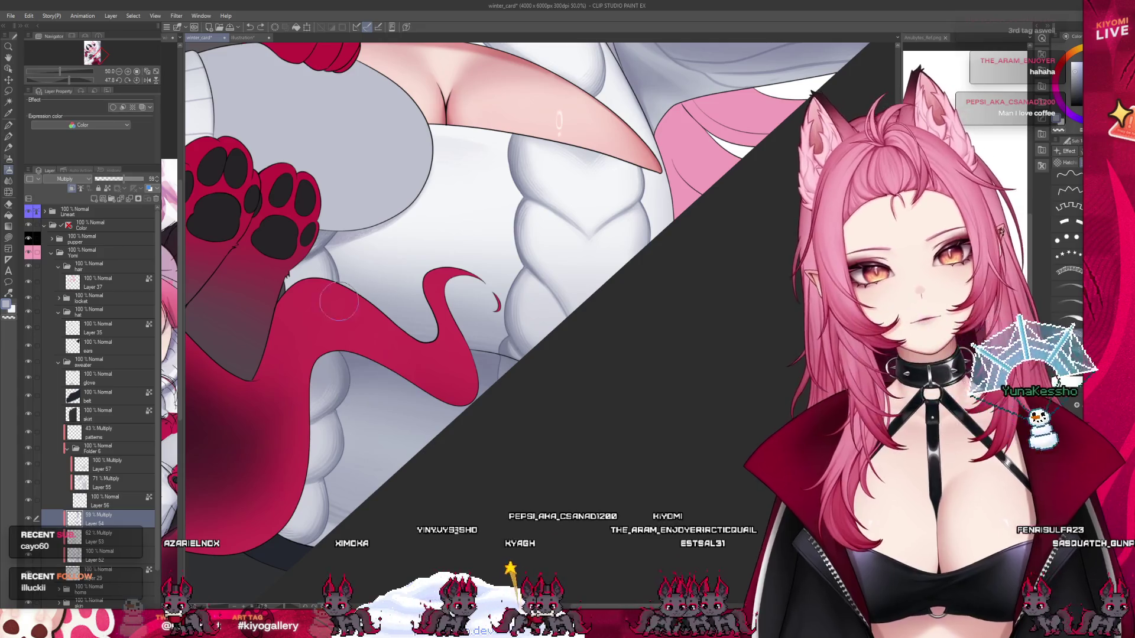
Step: Switch to a different painting brush sub-tool for the sweater shading
click(10, 137)
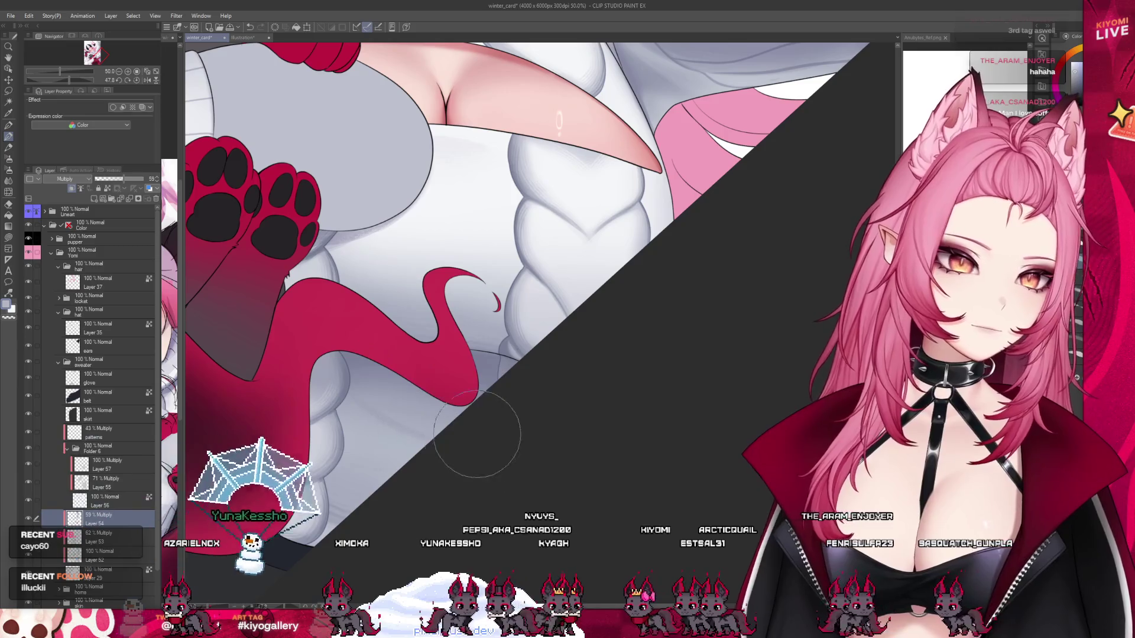
scroll(445, 440, down, 5)
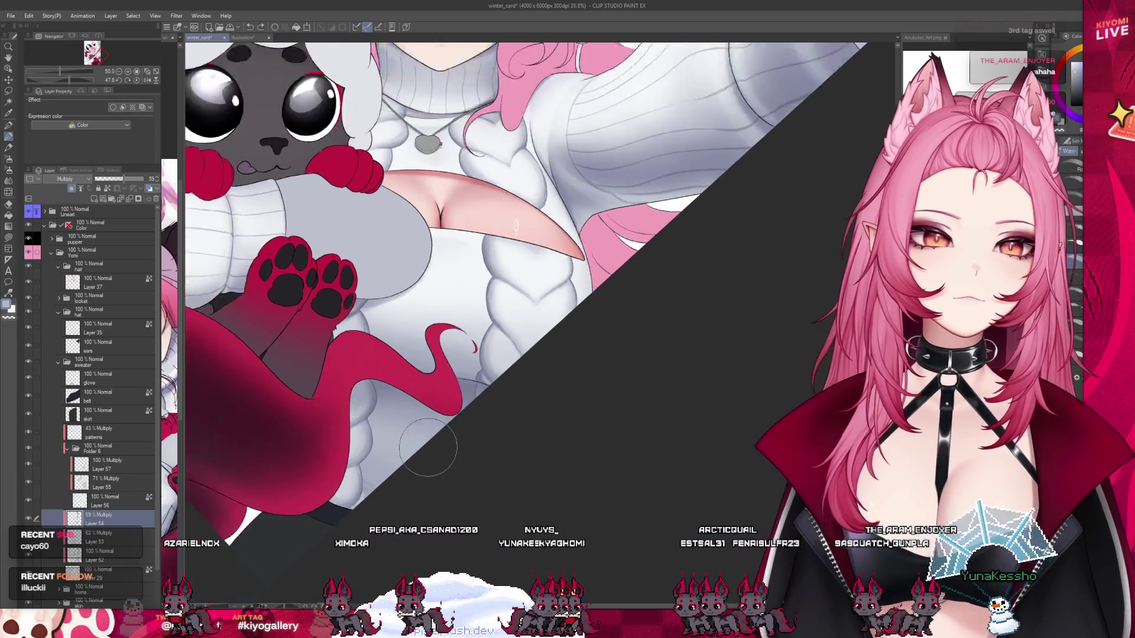
scroll(440, 284, up, 1)
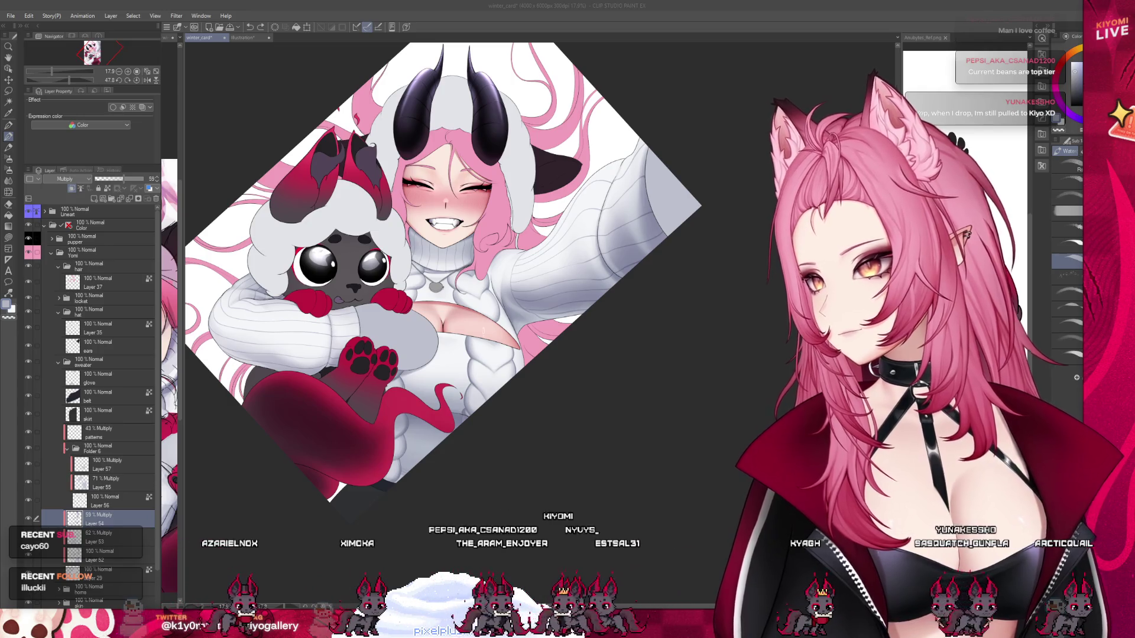
scroll(464, 311, up, 1)
scroll(464, 310, up, 1)
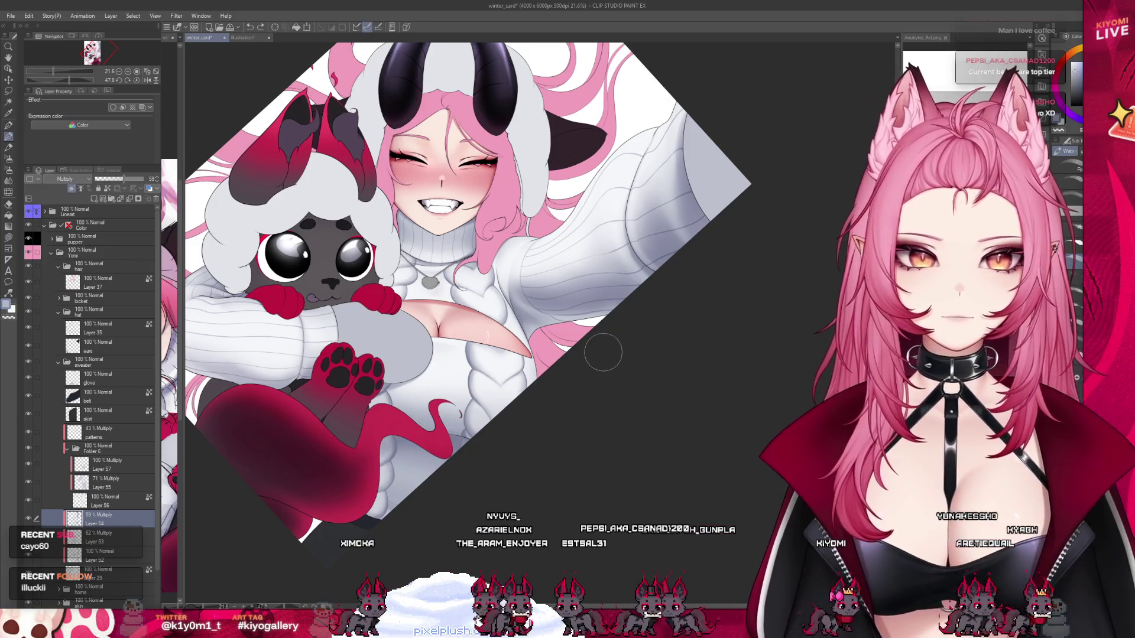
scroll(603, 353, down, 4)
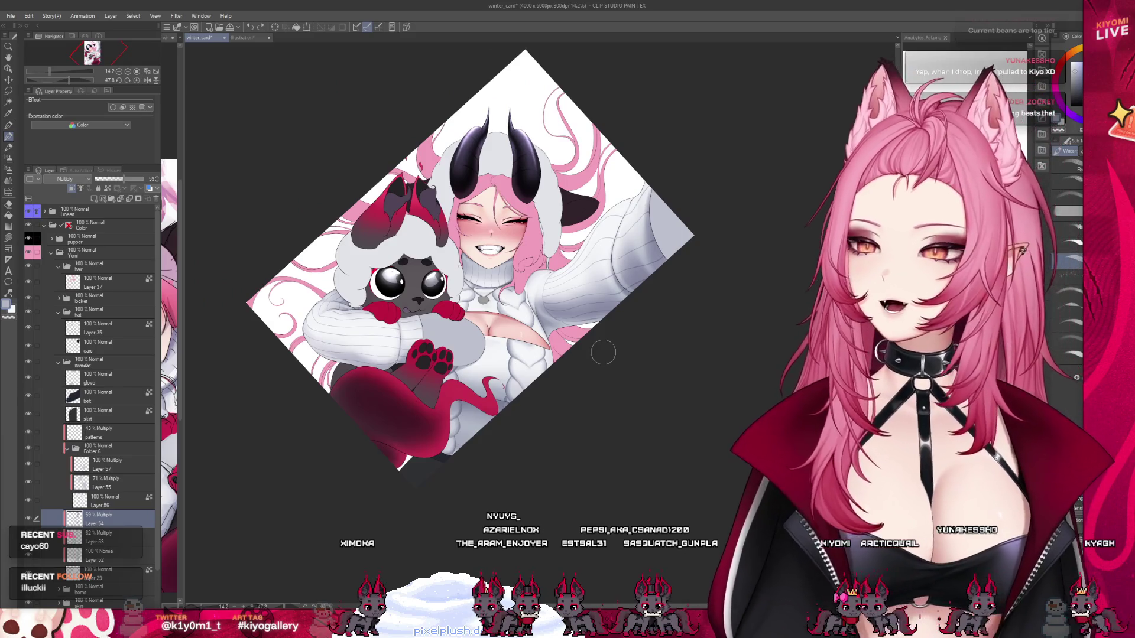
scroll(489, 350, up, 2)
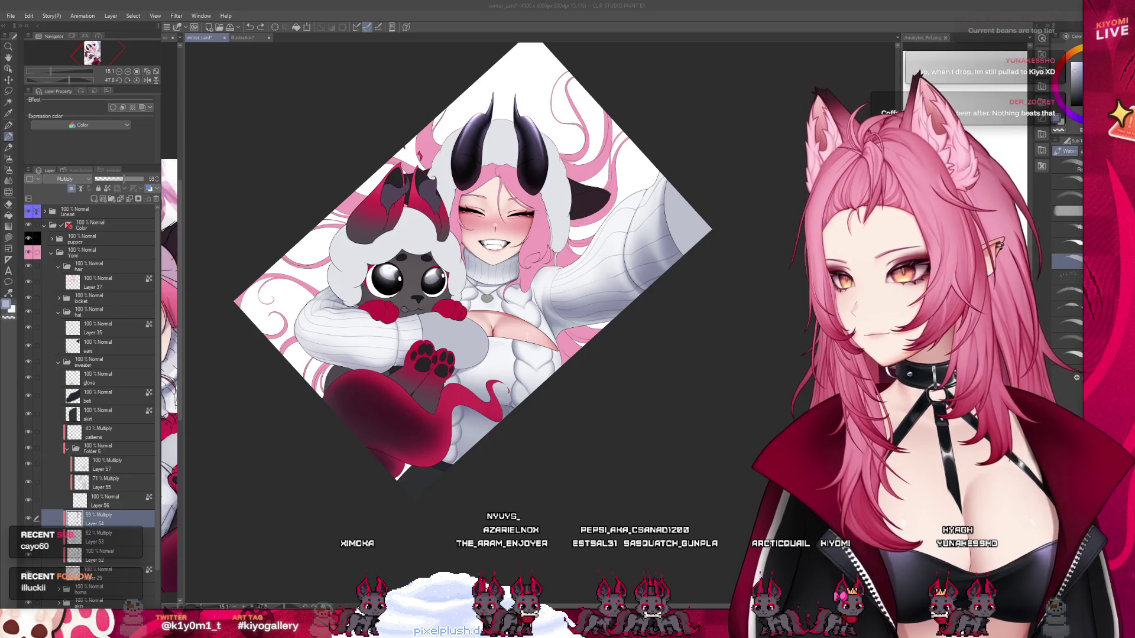
click(27, 196)
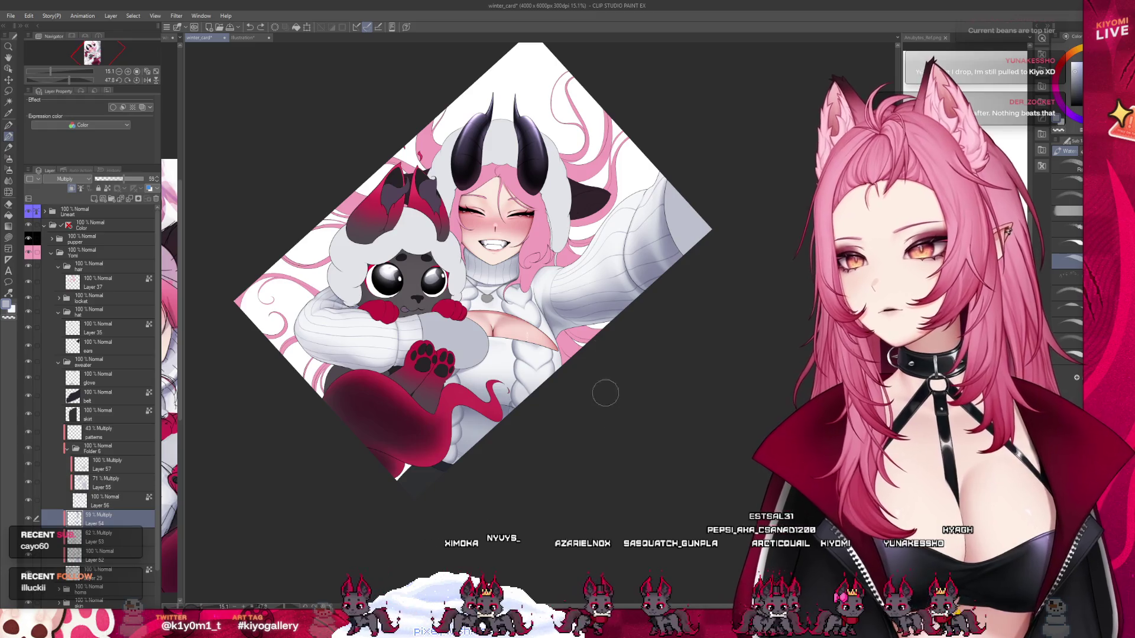
scroll(585, 355, up, 2)
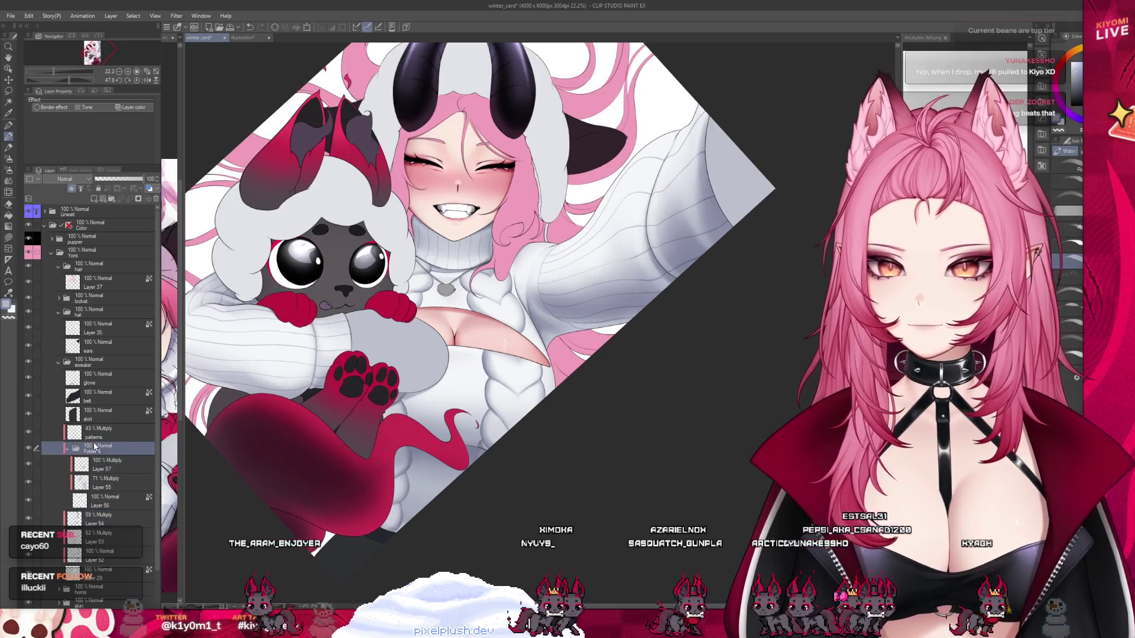
Step: Try the patterns layer at 100% opacity with Normal blending, then revert the change
click(94, 432)
drag(118, 179, 143, 178)
click(65, 179)
click(68, 188)
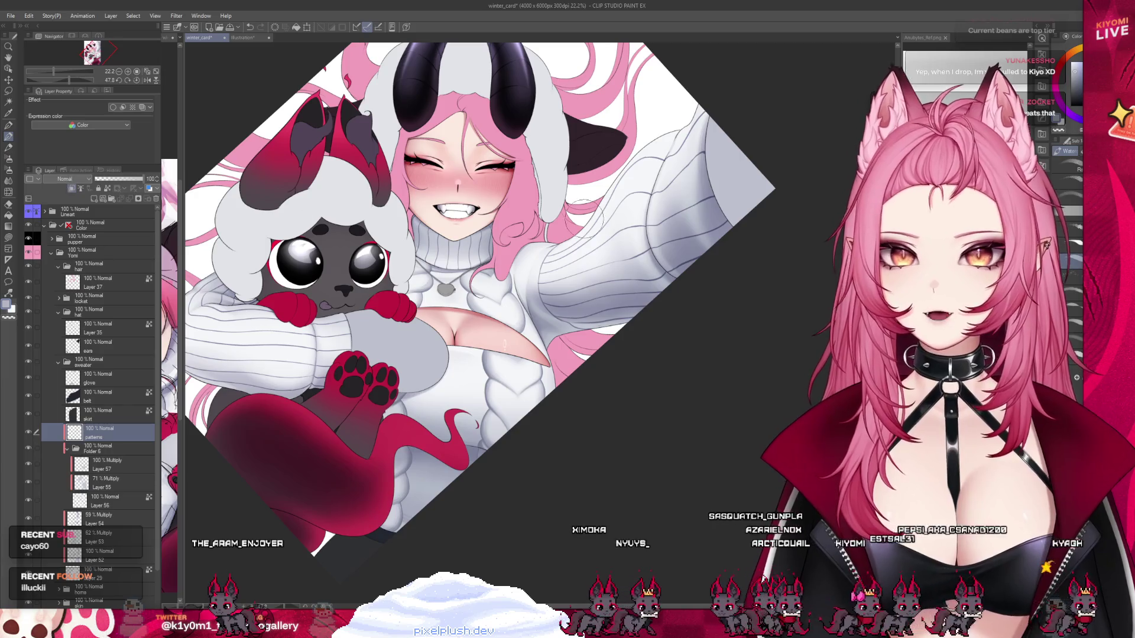
scroll(532, 300, up, 4)
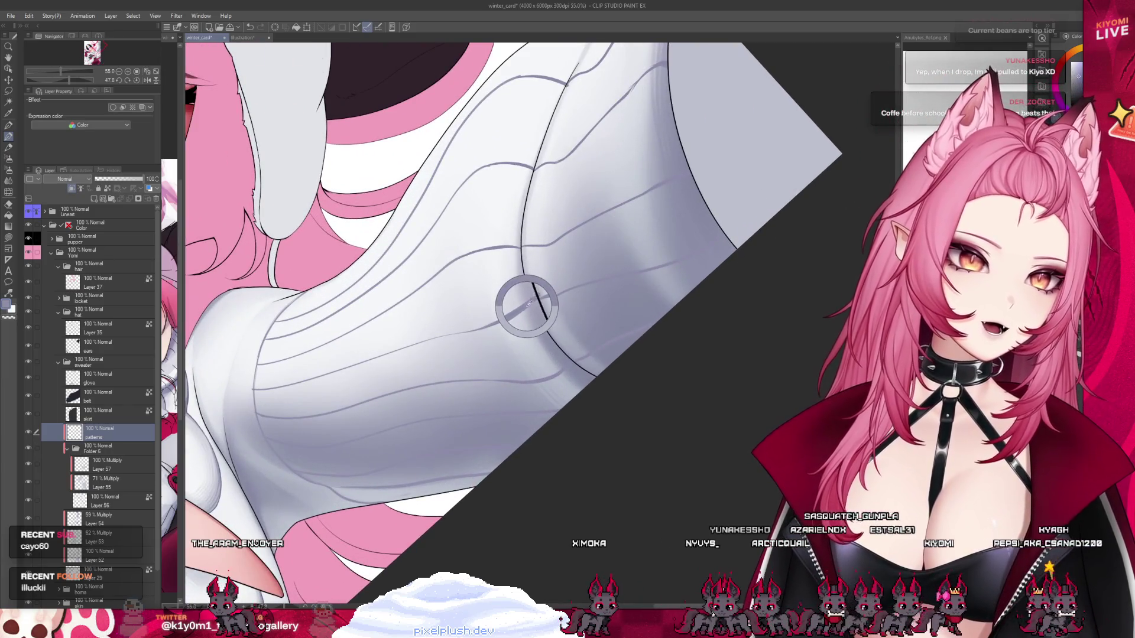
key(ctrl+z)
key(ctrl+z)
Step: Zoom out to about 16% to view the whole illustration
scroll(630, 289, down, 2)
scroll(630, 289, down, 2)
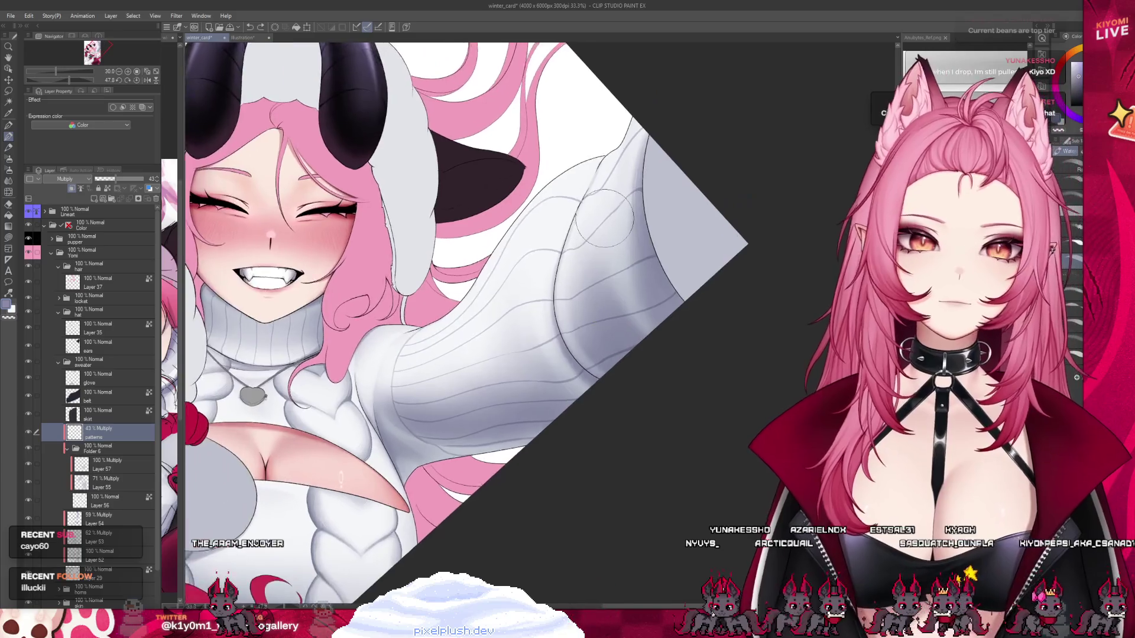
scroll(414, 237, up, 2)
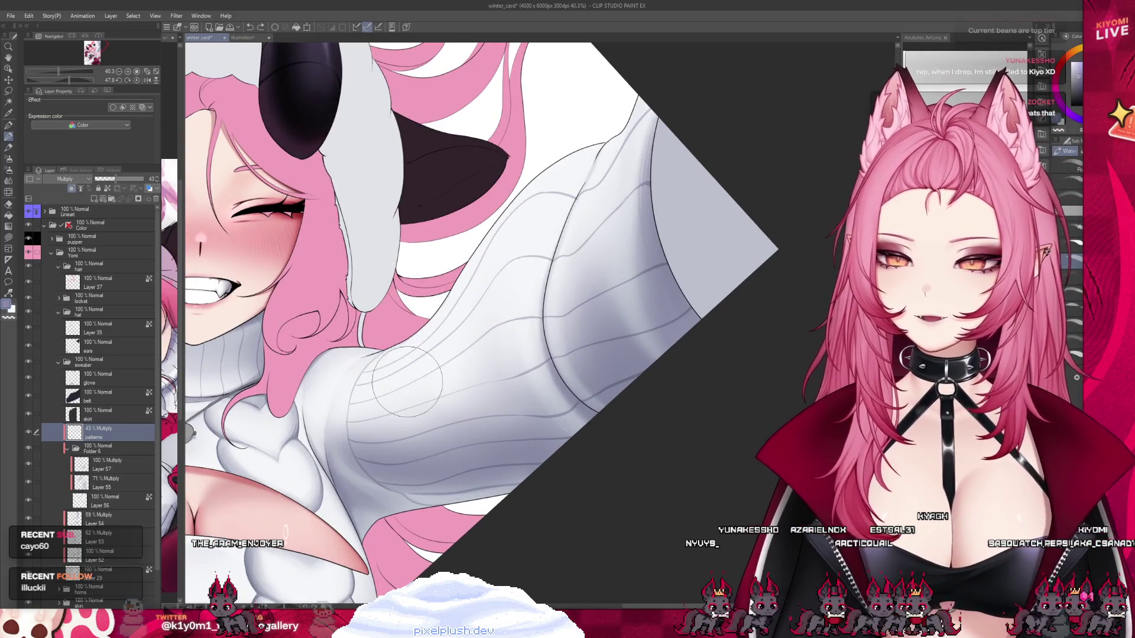
scroll(456, 424, down, 2)
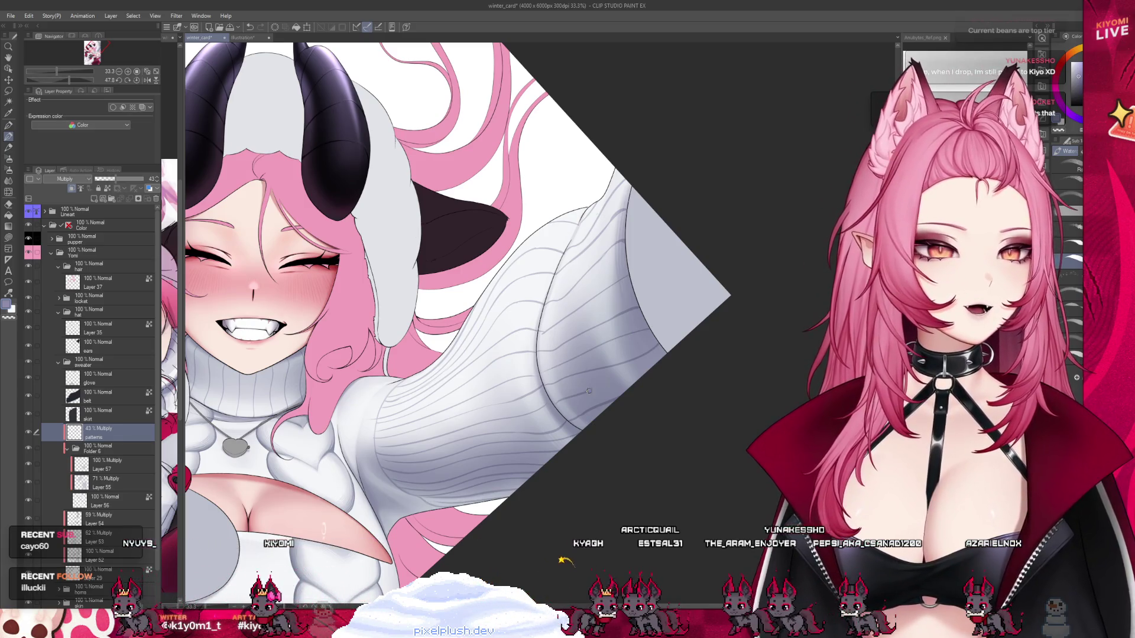
scroll(617, 402, down, 4)
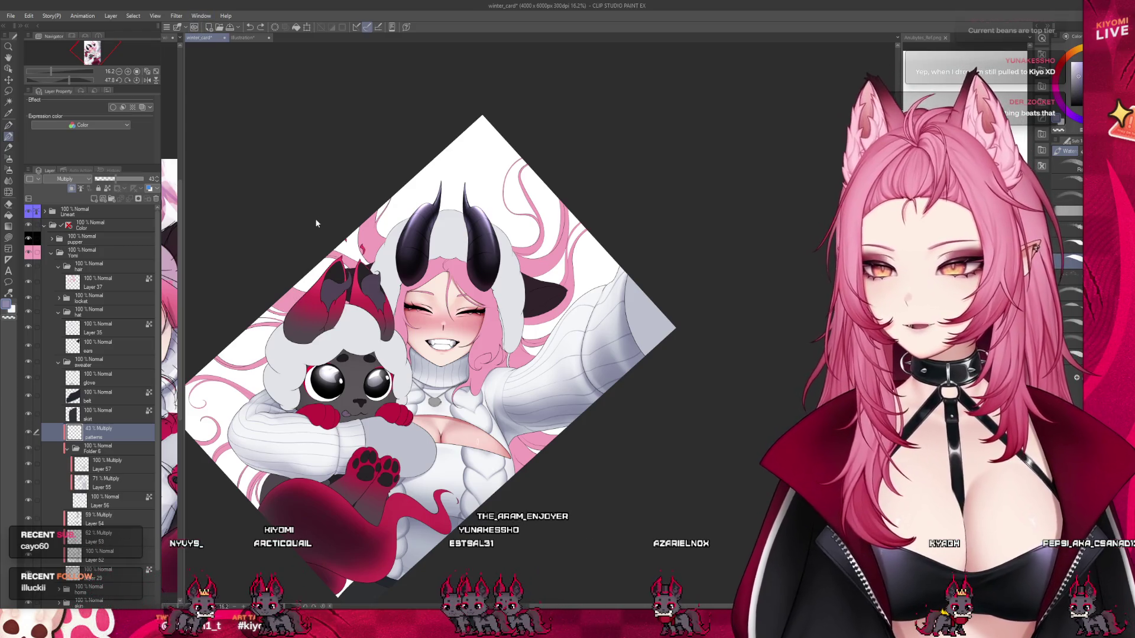
Step: Save the winter_card illustration
key(ctrl+s)
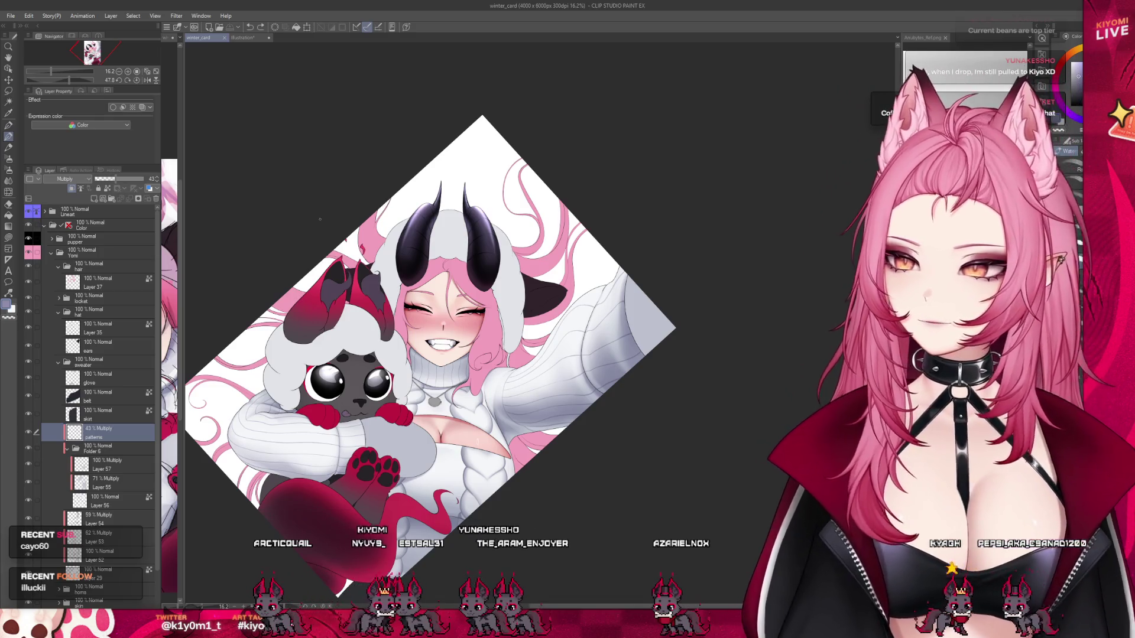
scroll(490, 461, up, 5)
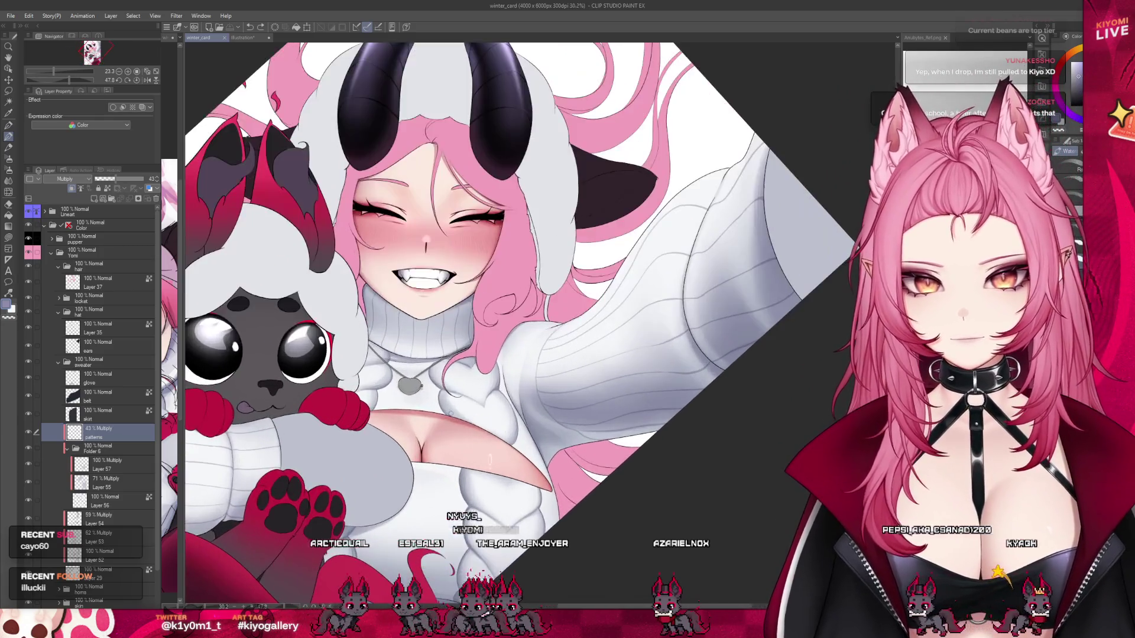
scroll(490, 461, down, 3)
scroll(290, 442, up, 3)
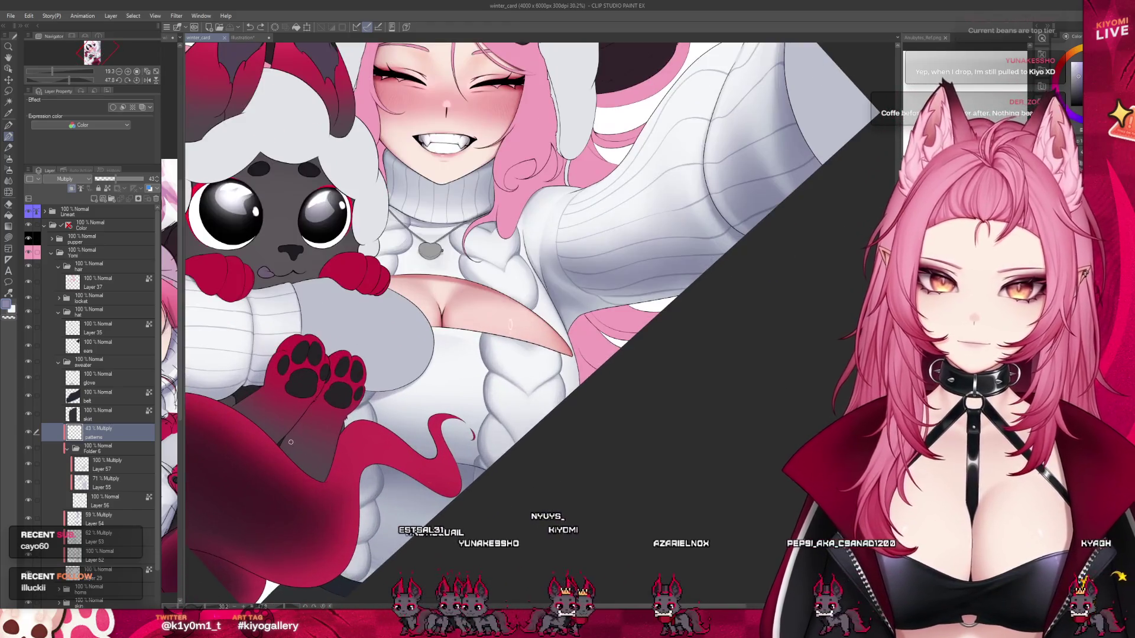
Step: Re-expand Folder 6, select Layer 57 and then Layer 54, zoomed in on the sweater
click(69, 451)
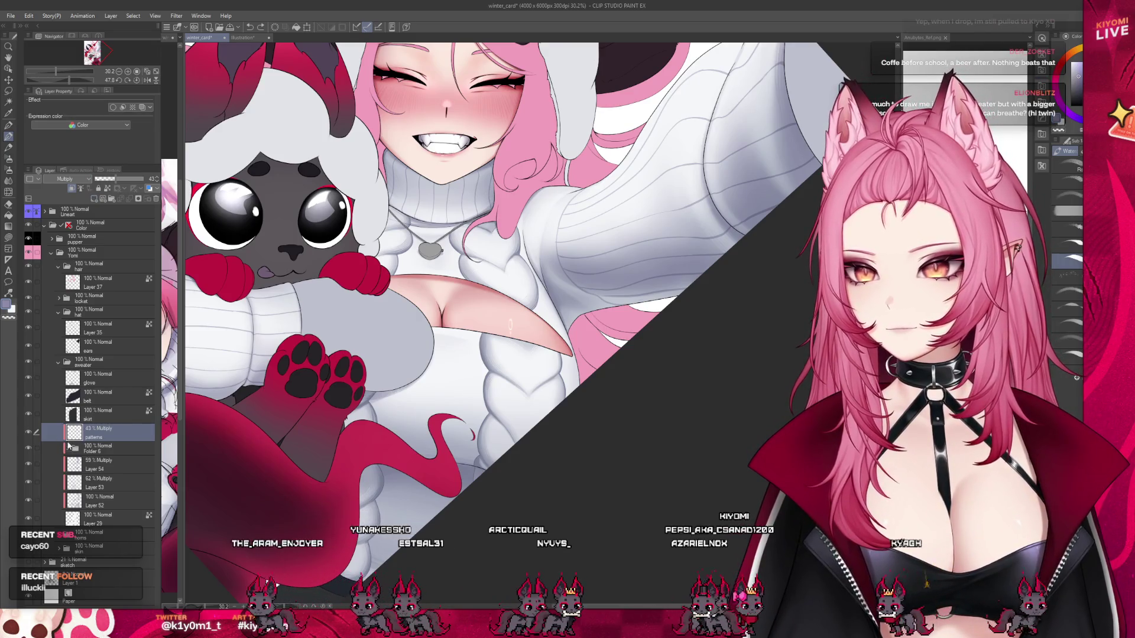
click(68, 449)
click(88, 464)
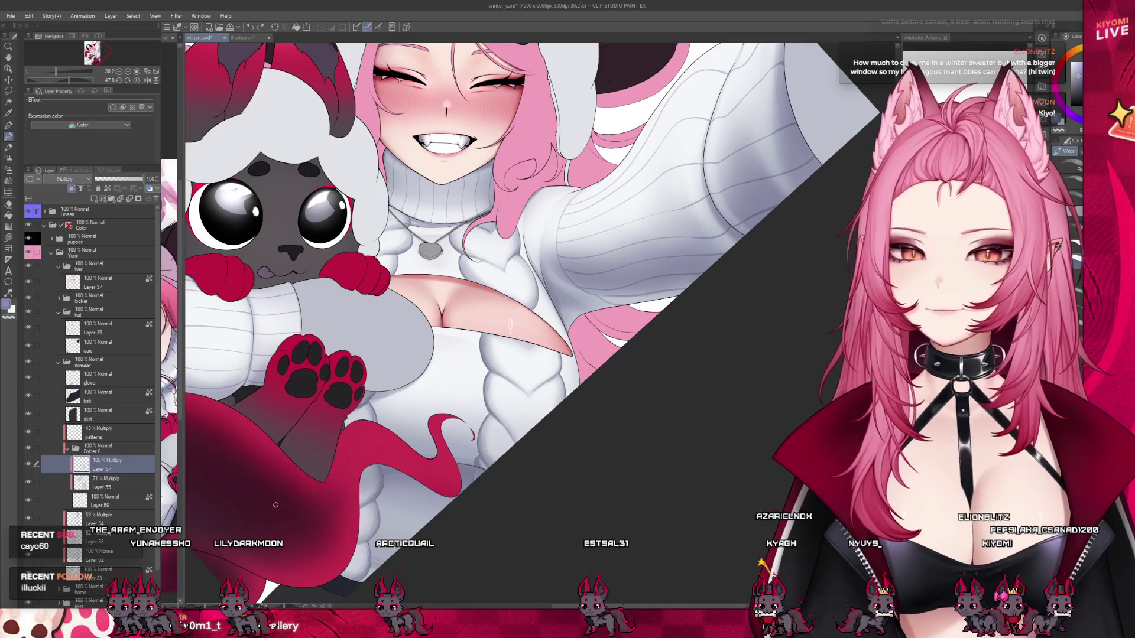
scroll(268, 477, down, 4)
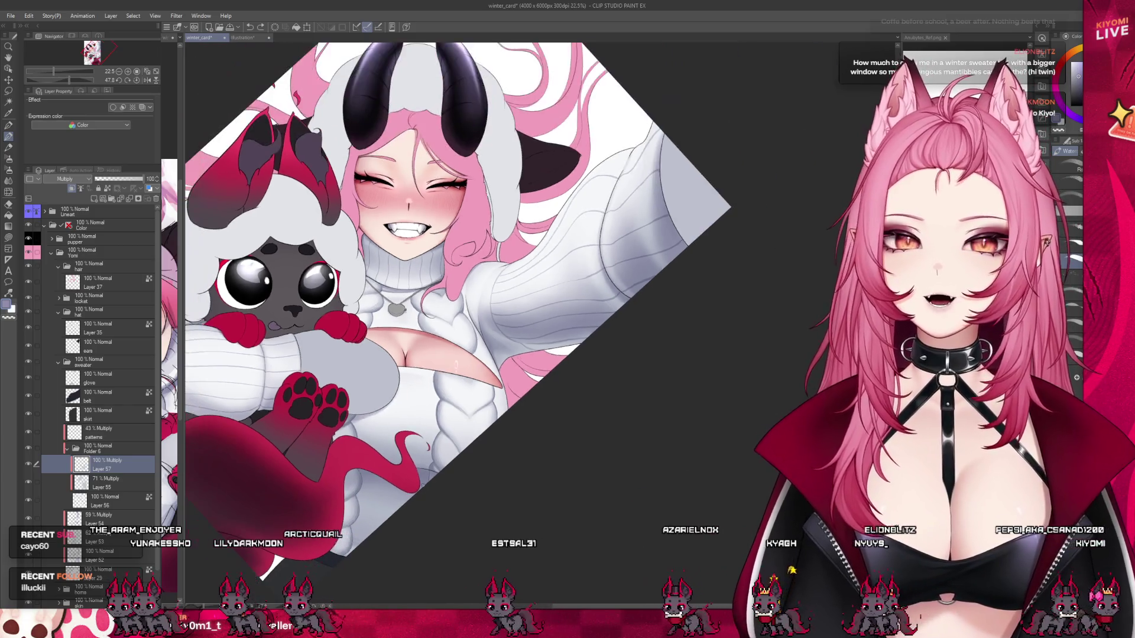
scroll(477, 380, up, 3)
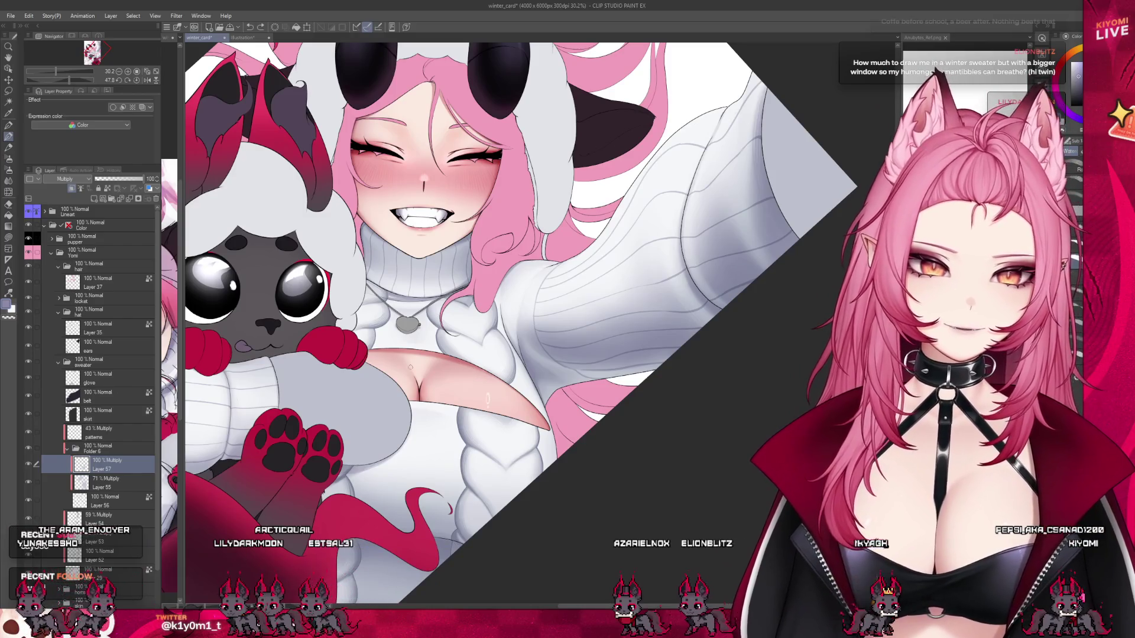
click(100, 518)
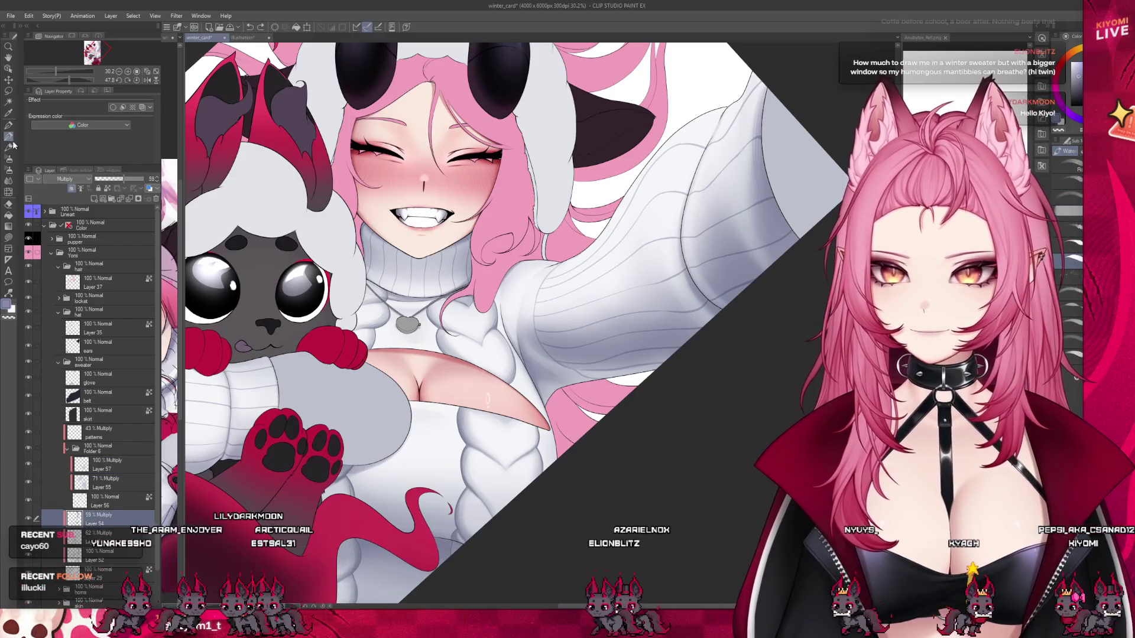
scroll(423, 520, up, 2)
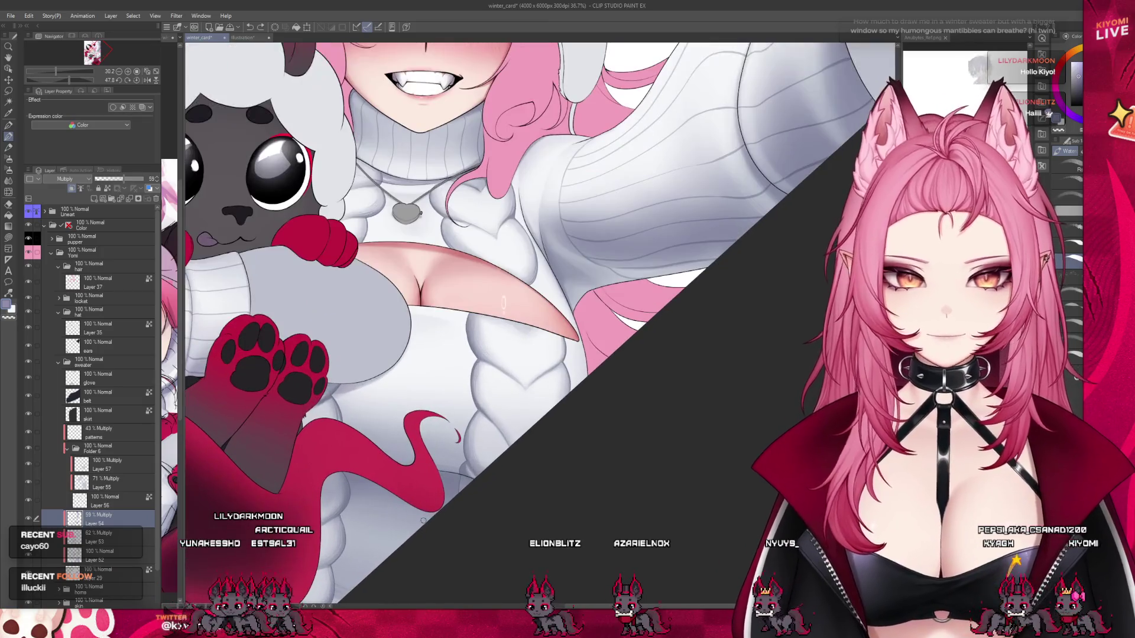
scroll(518, 466, up, 1)
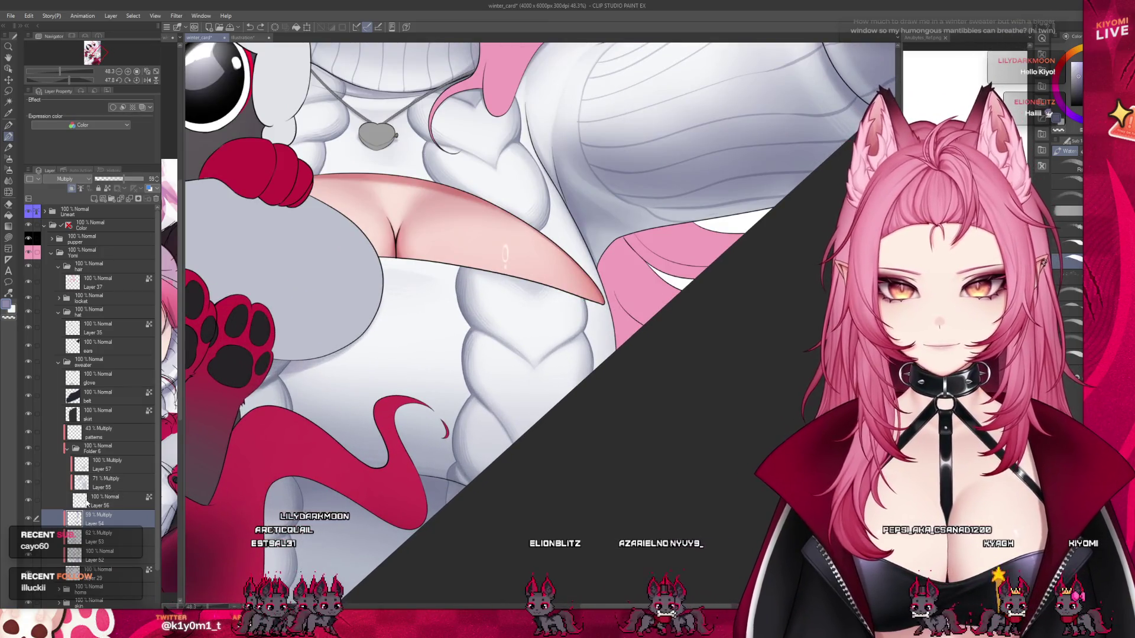
click(89, 502)
scroll(434, 466, up, 3)
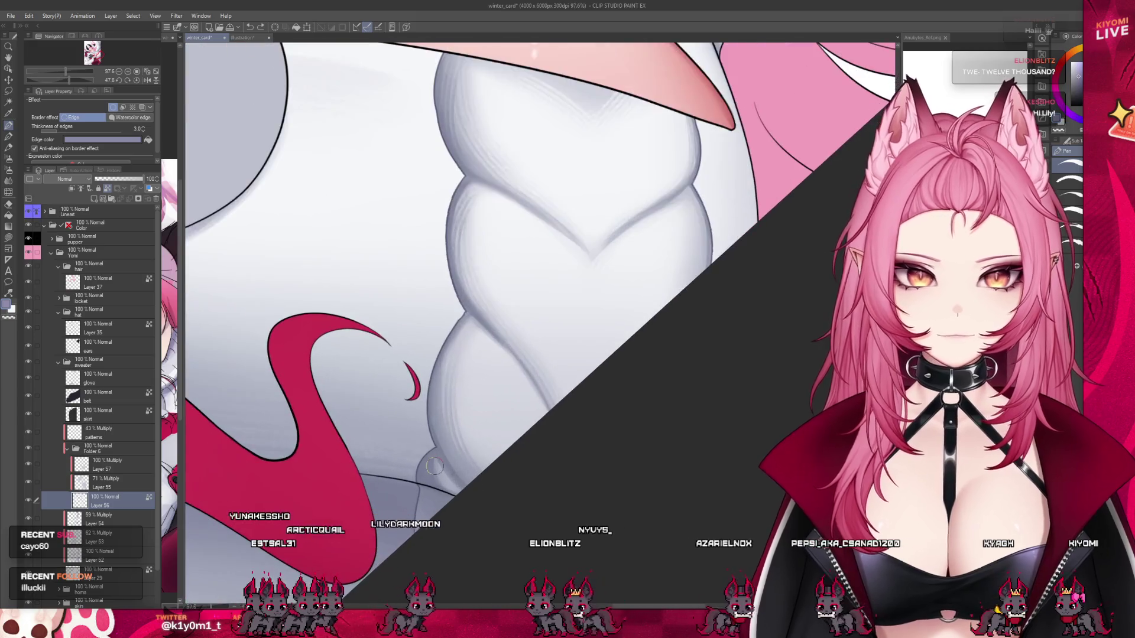
scroll(434, 466, down, 1)
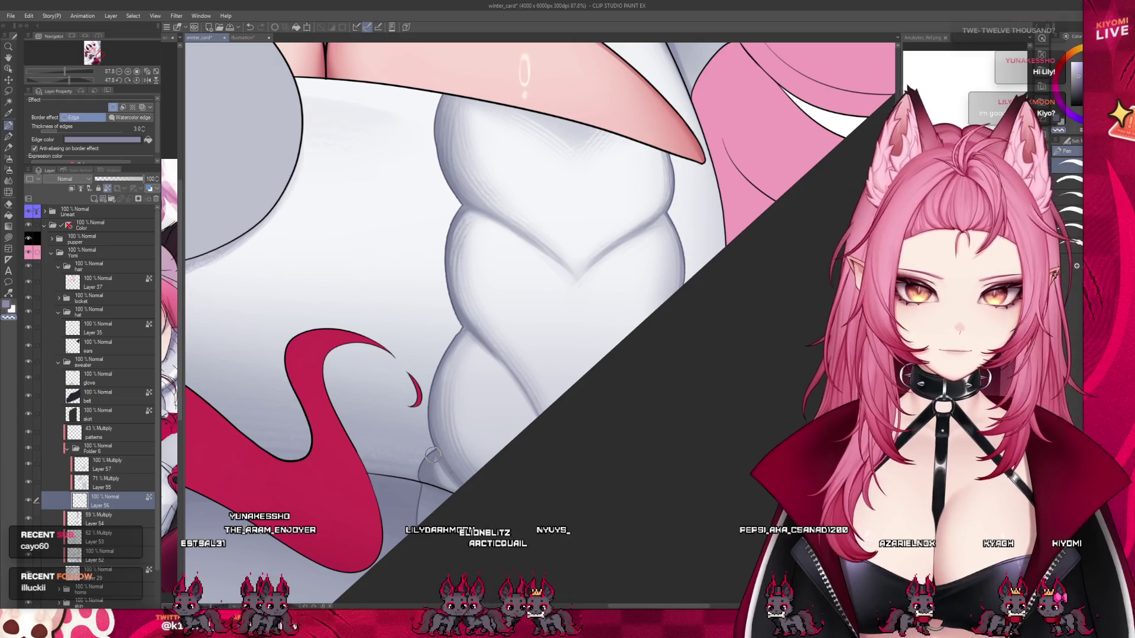
scroll(433, 455, down, 8)
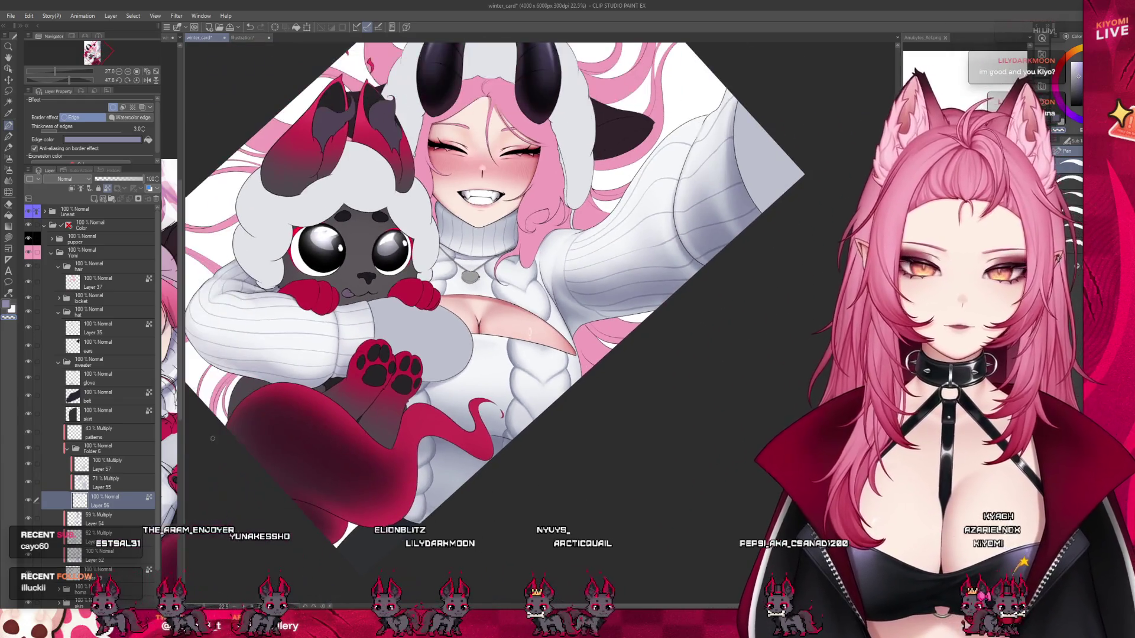
click(67, 448)
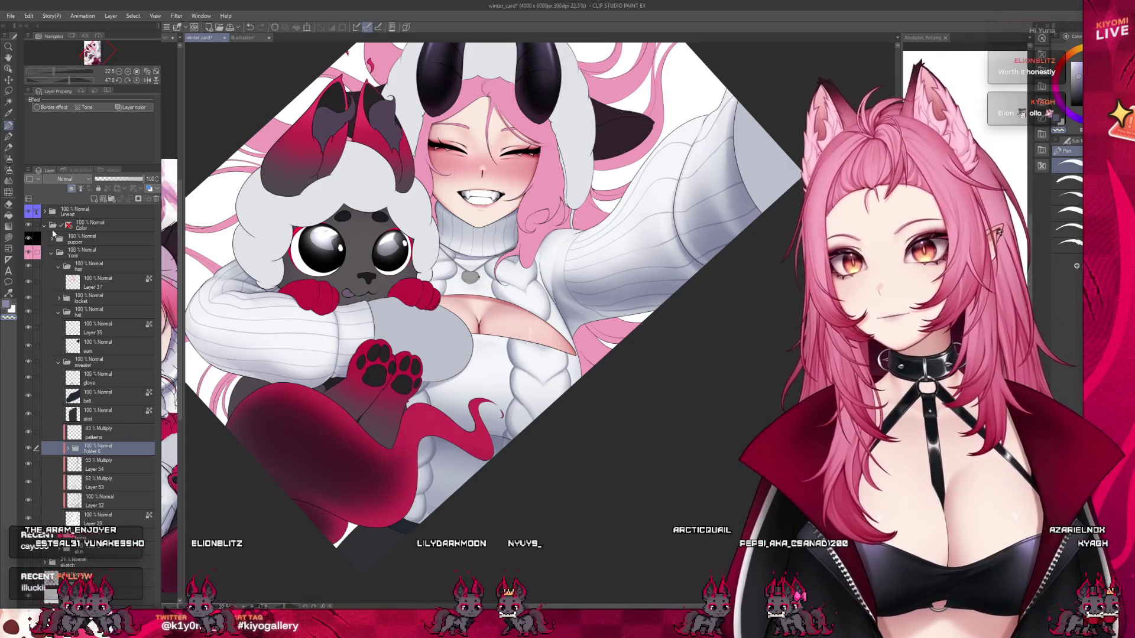
click(57, 227)
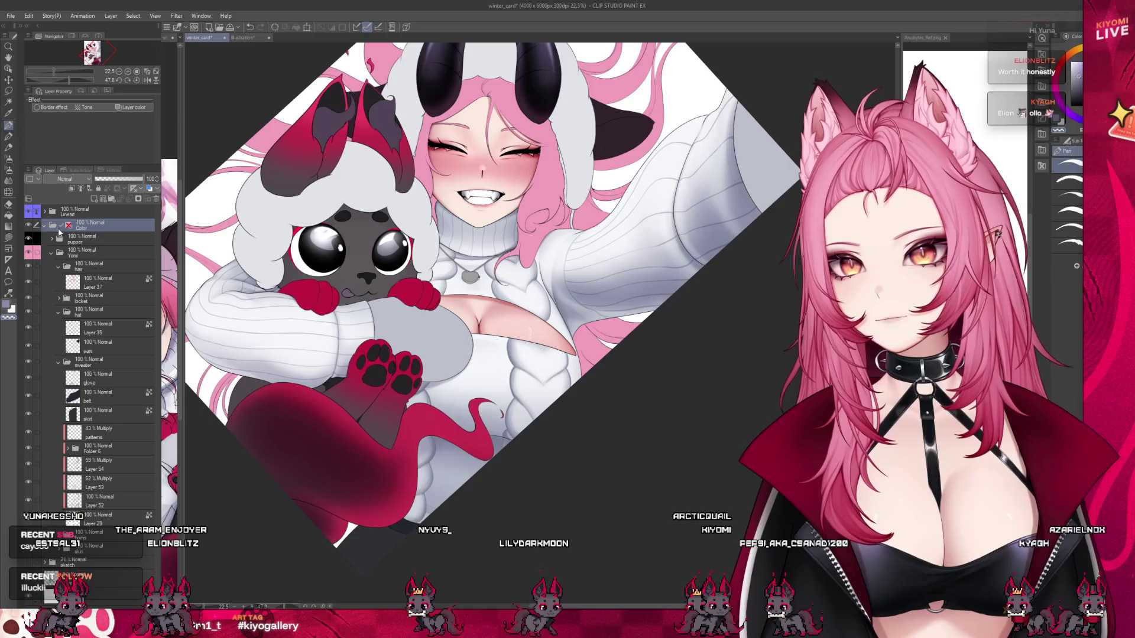
click(107, 487)
click(105, 448)
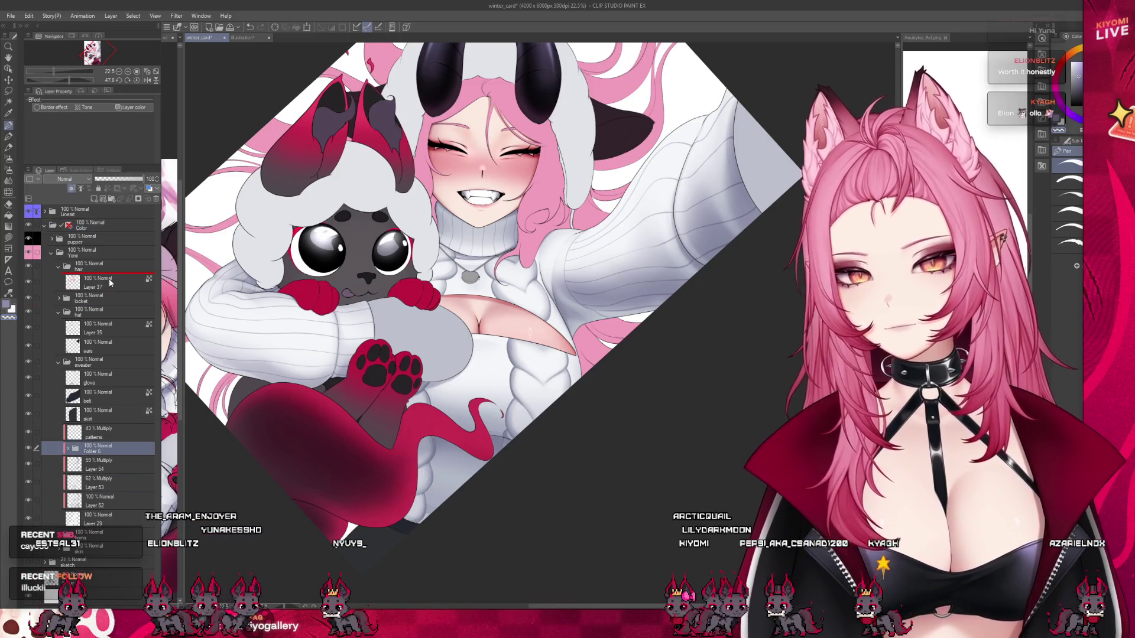
drag(110, 283, 109, 282)
click(72, 188)
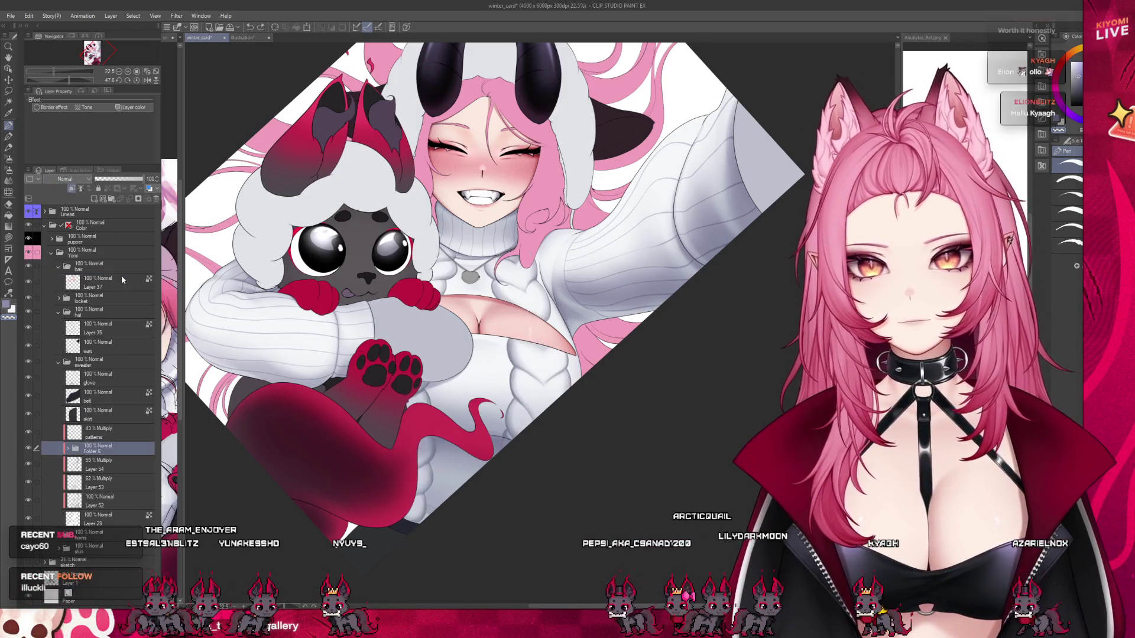
key(ctrl+z)
scroll(583, 330, up, 1)
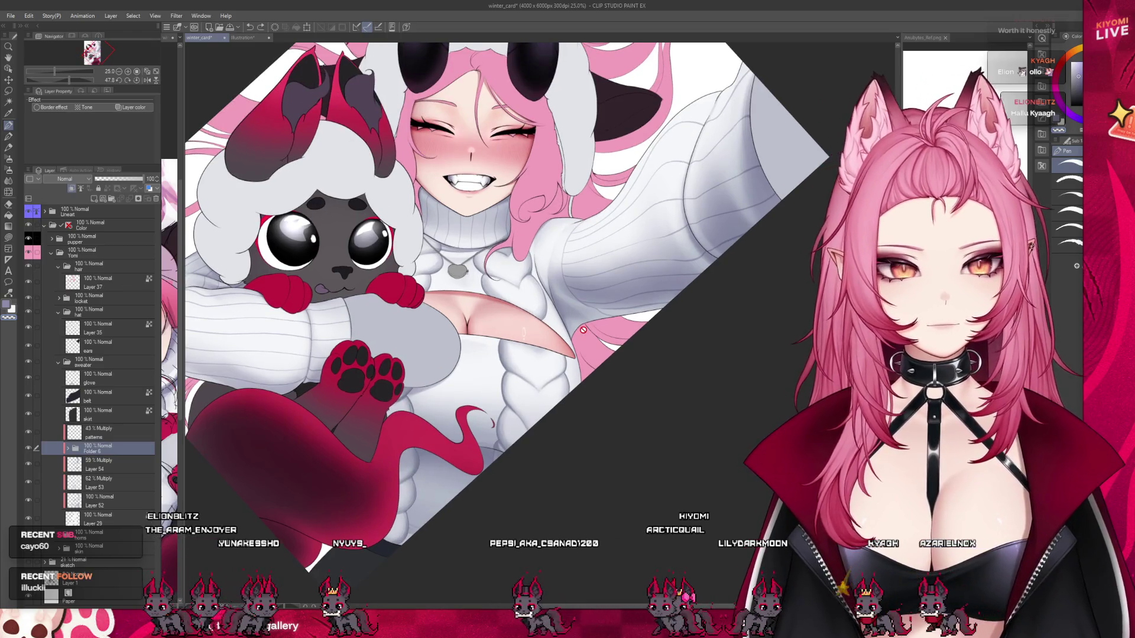
scroll(582, 330, up, 3)
scroll(566, 325, down, 2)
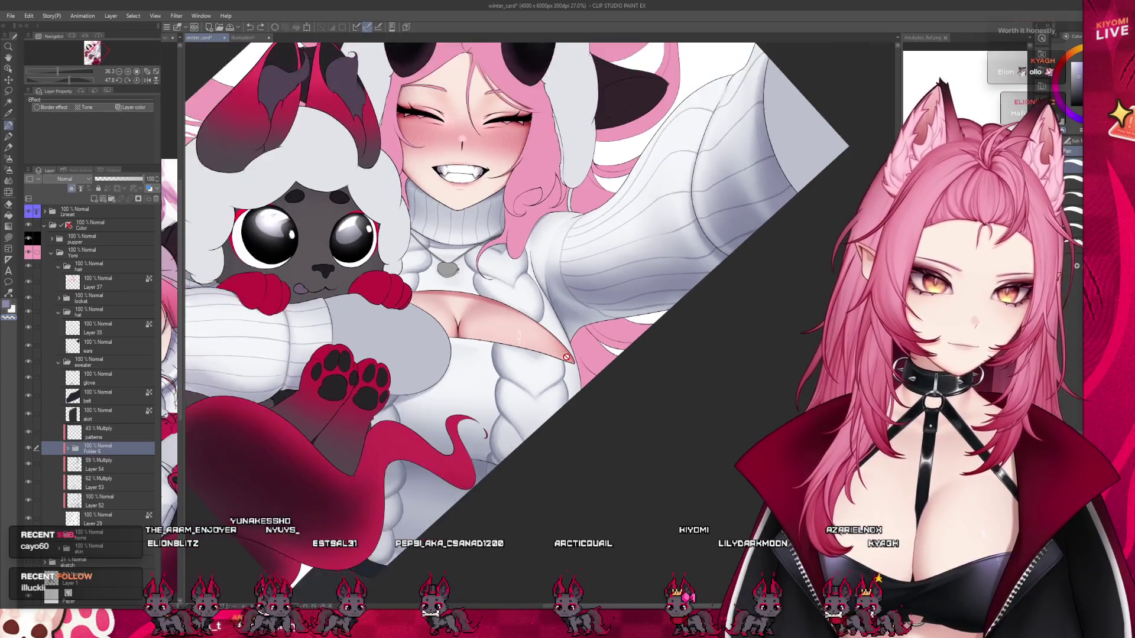
scroll(354, 367, up, 3)
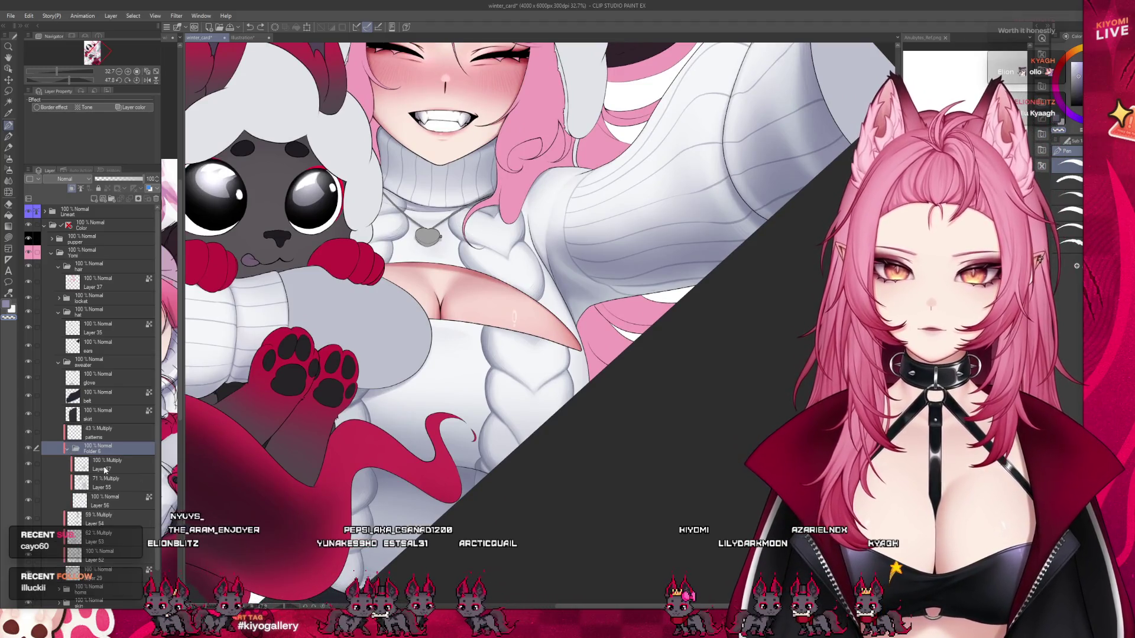
click(68, 449)
click(104, 464)
scroll(354, 414, down, 1)
scroll(283, 601, up, 1)
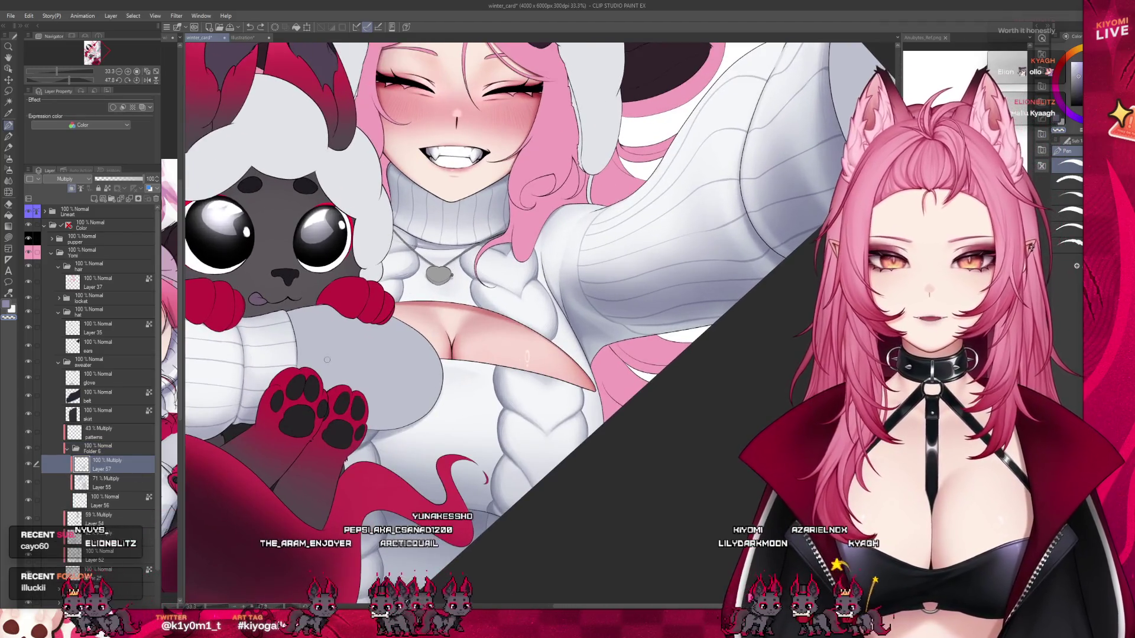
click(104, 501)
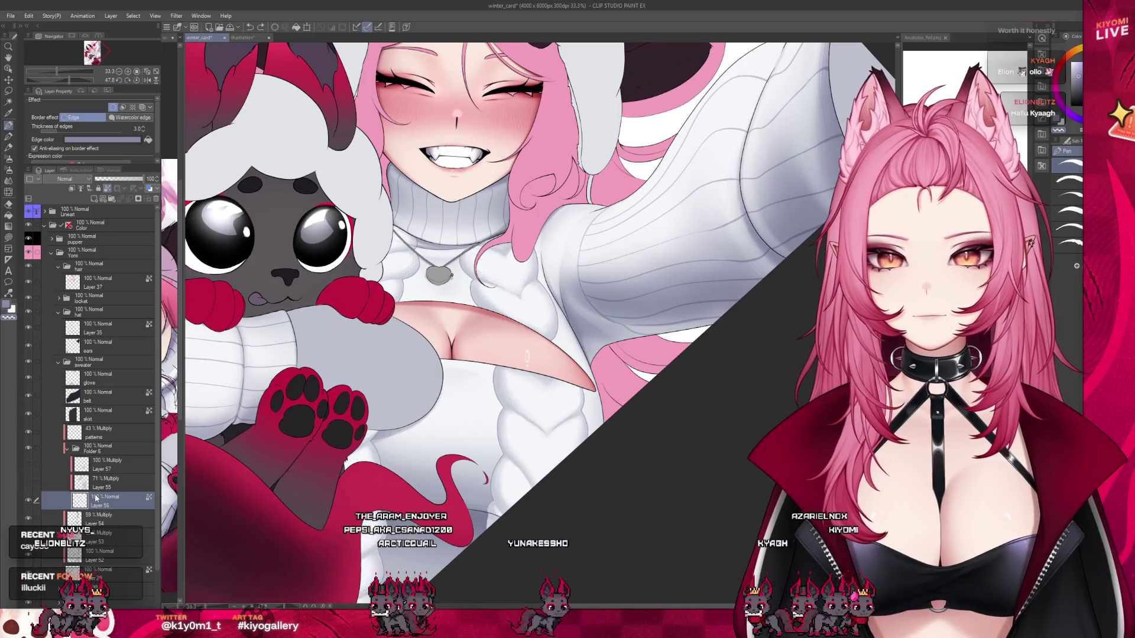
scroll(512, 245, up, 3)
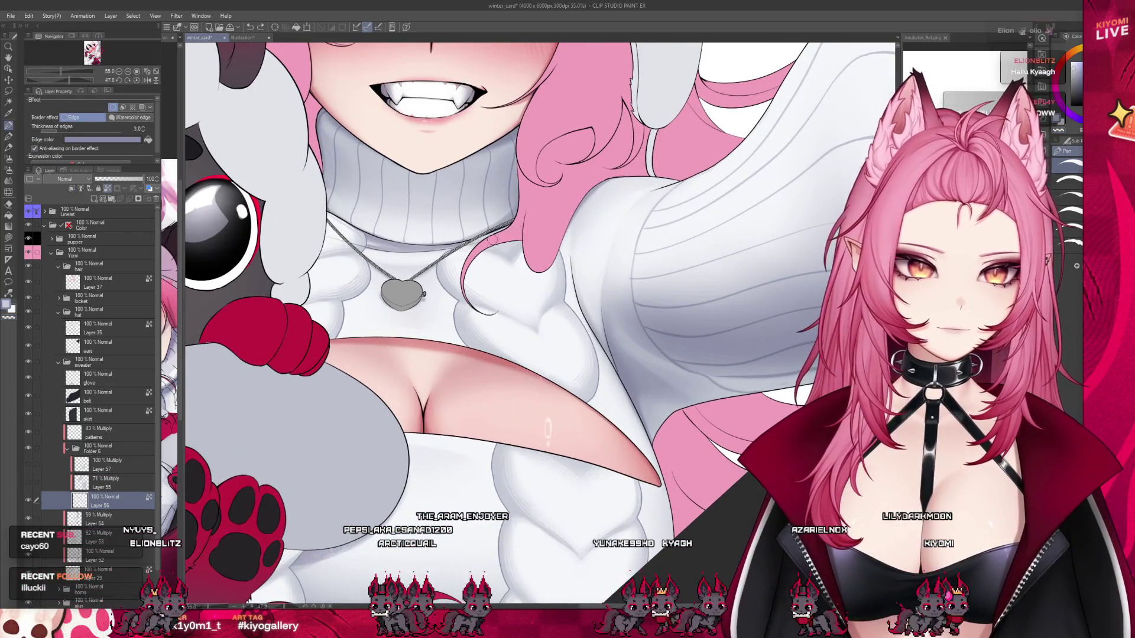
scroll(430, 206, up, 1)
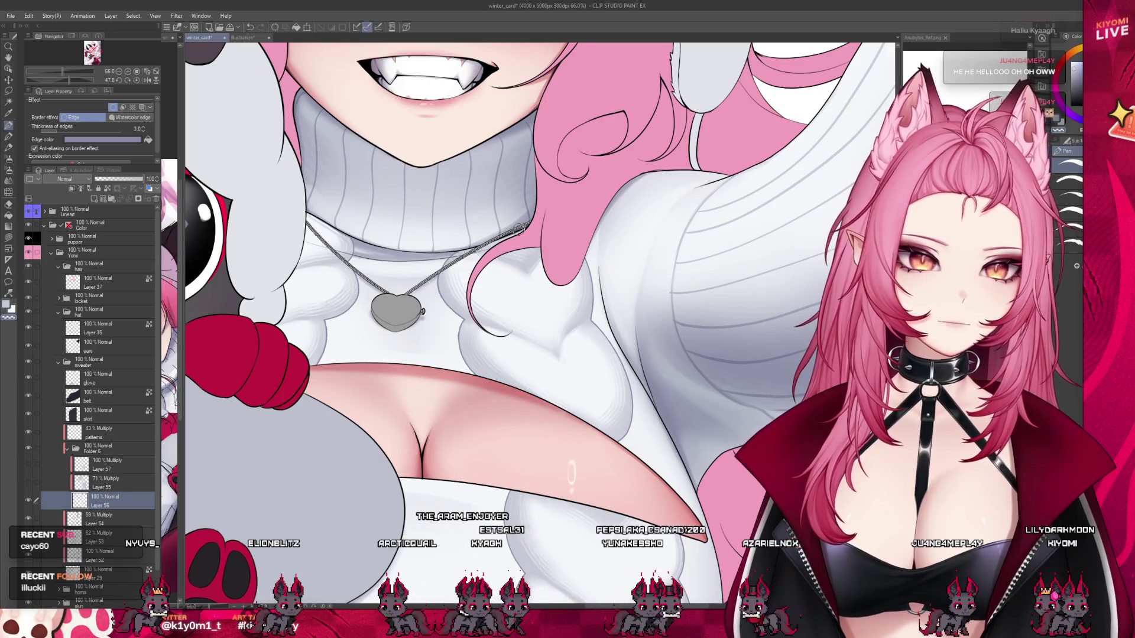
scroll(420, 236, down, 2)
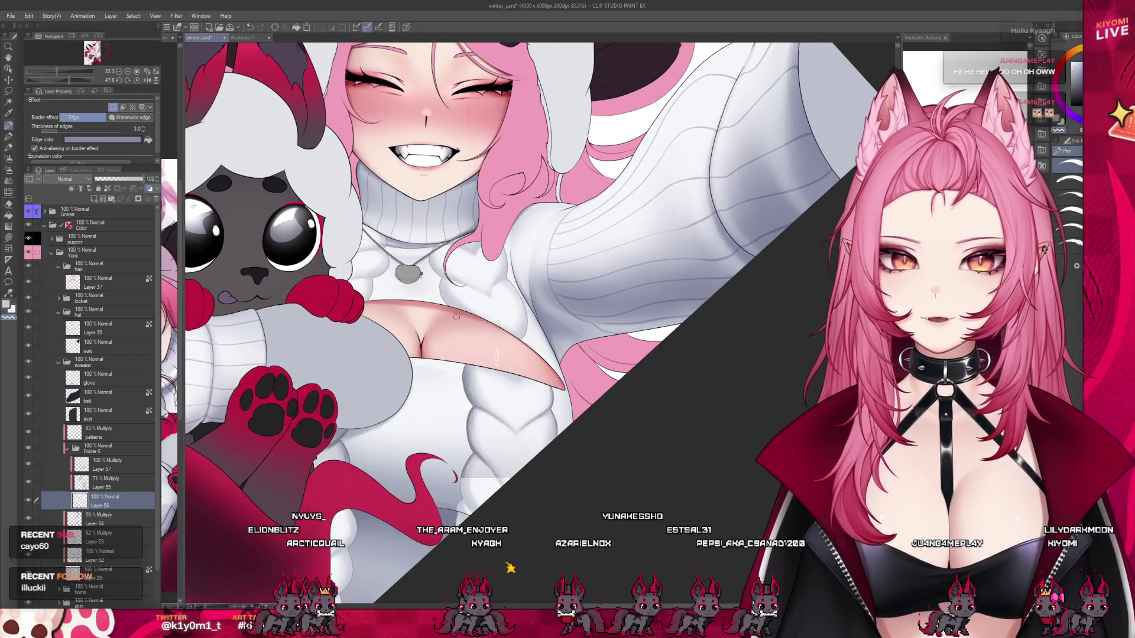
scroll(496, 354, down, 2)
scroll(494, 327, up, 2)
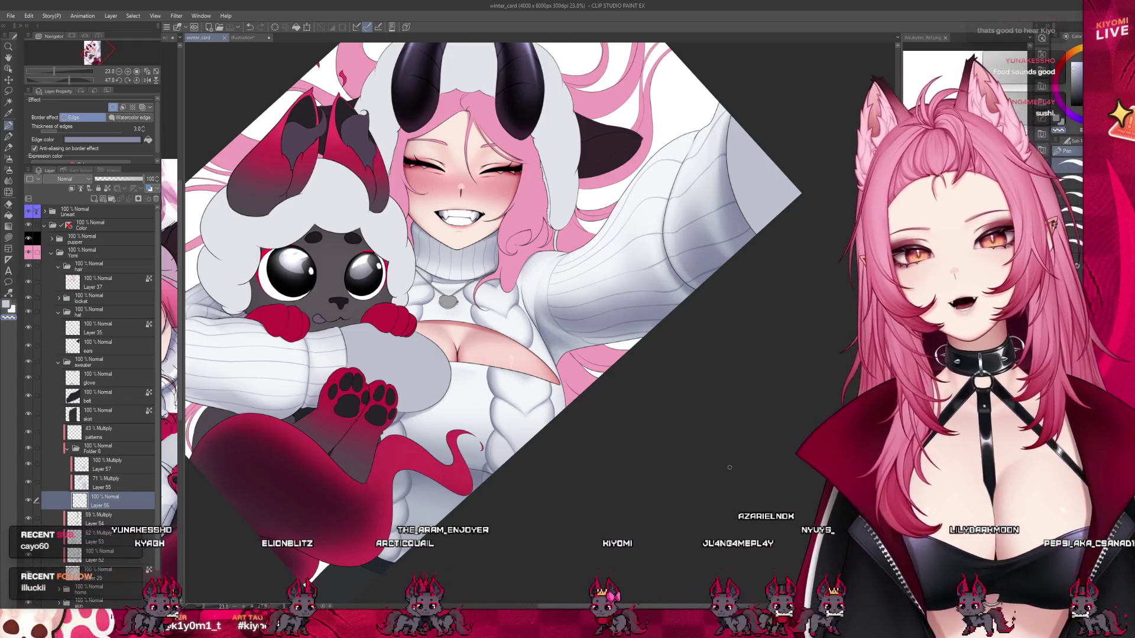
scroll(550, 374, down, 1)
scroll(488, 265, up, 2)
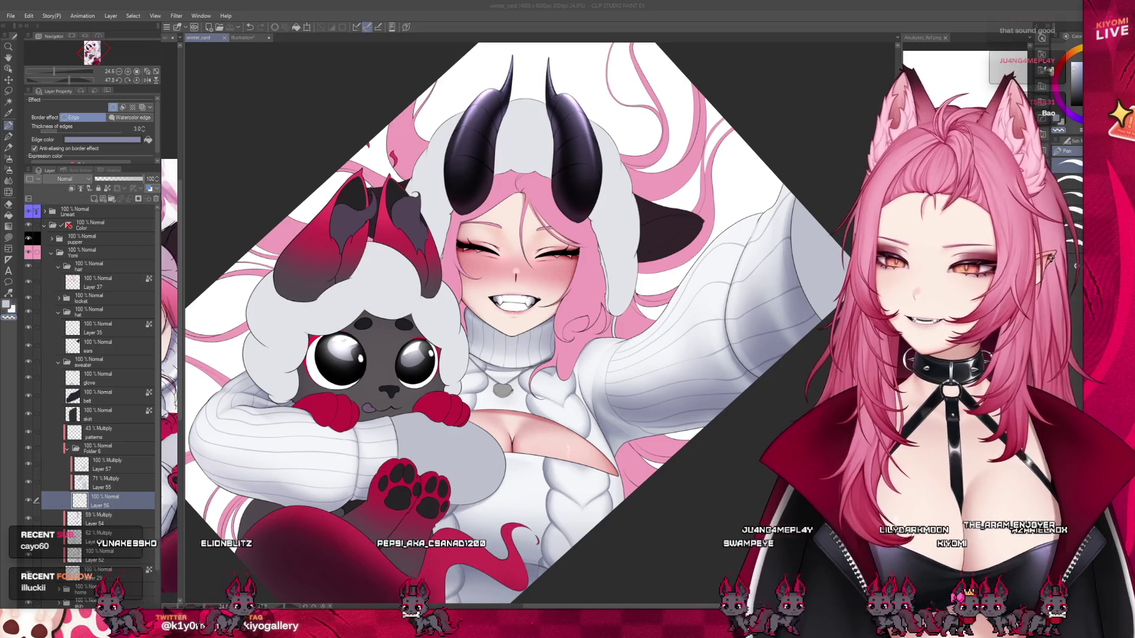
scroll(408, 307, down, 3)
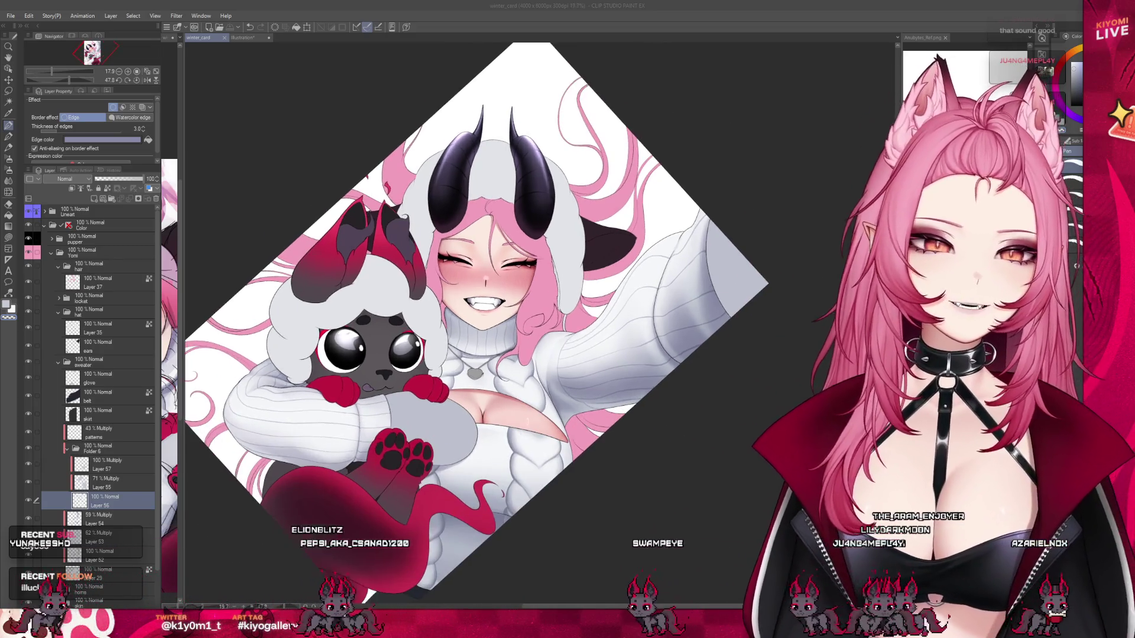
scroll(467, 281, up, 2)
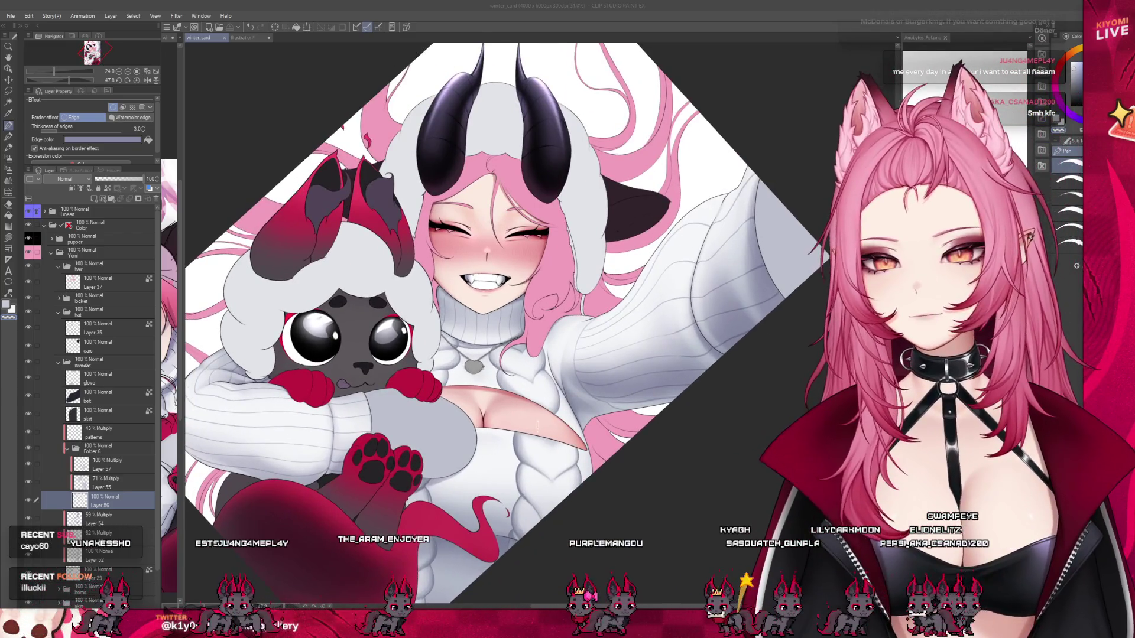
Step: Select the patterns layer, zoom out, and create new Layer 58 above it
click(95, 434)
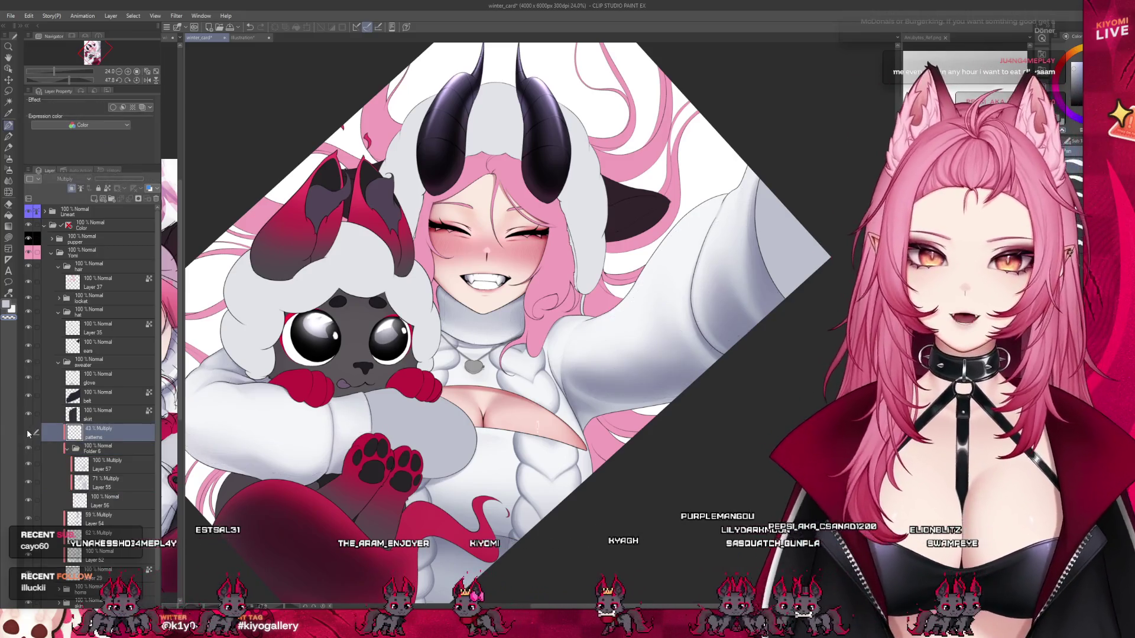
key(ctrl+minus)
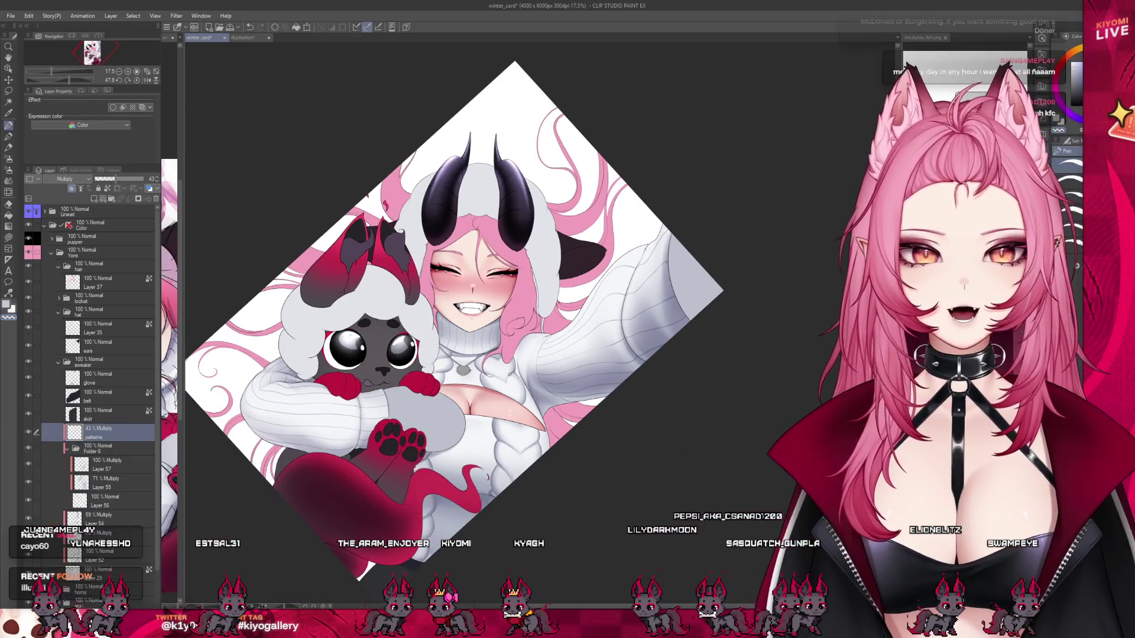
scroll(566, 380, up, 1)
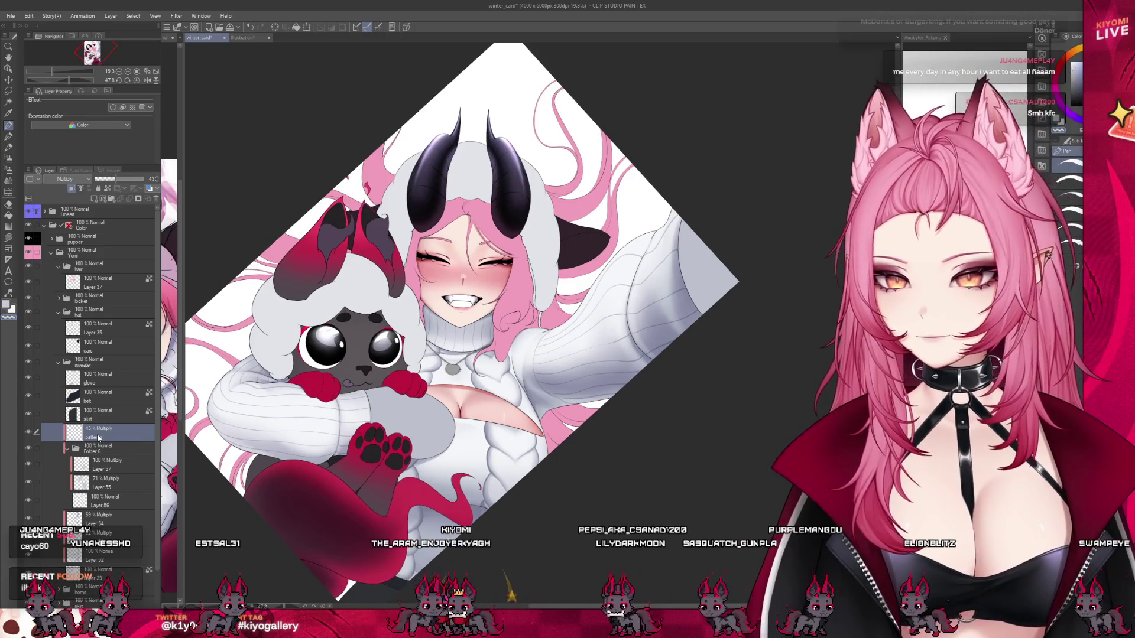
click(94, 199)
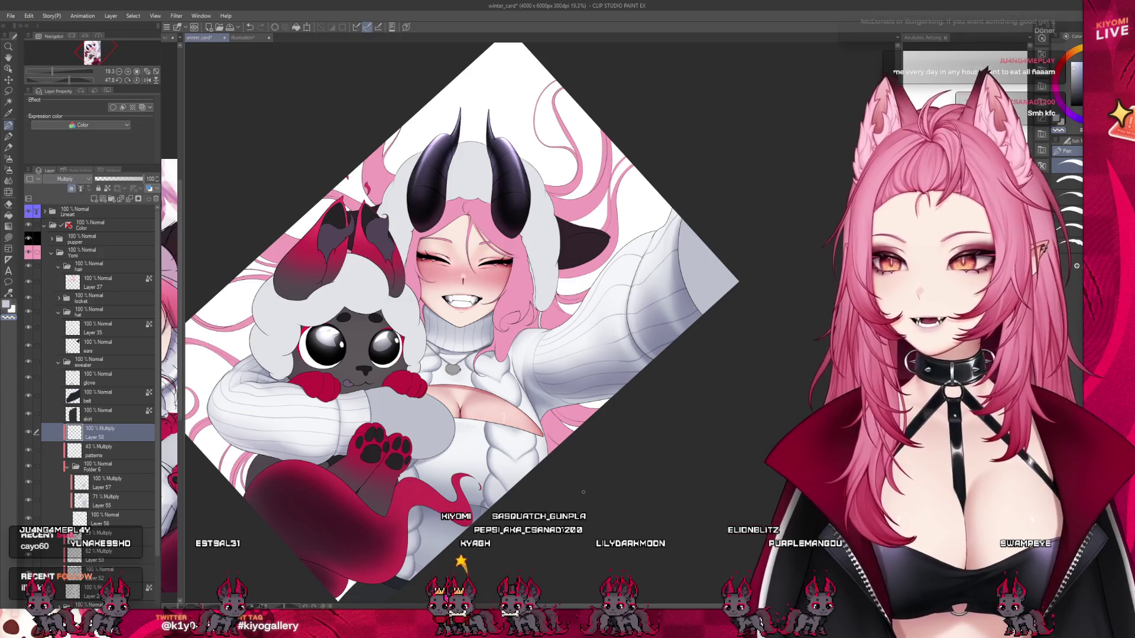
Step: Widen the reference sketch view to check it, then restore the main illustration view
drag(184, 272, 371, 272)
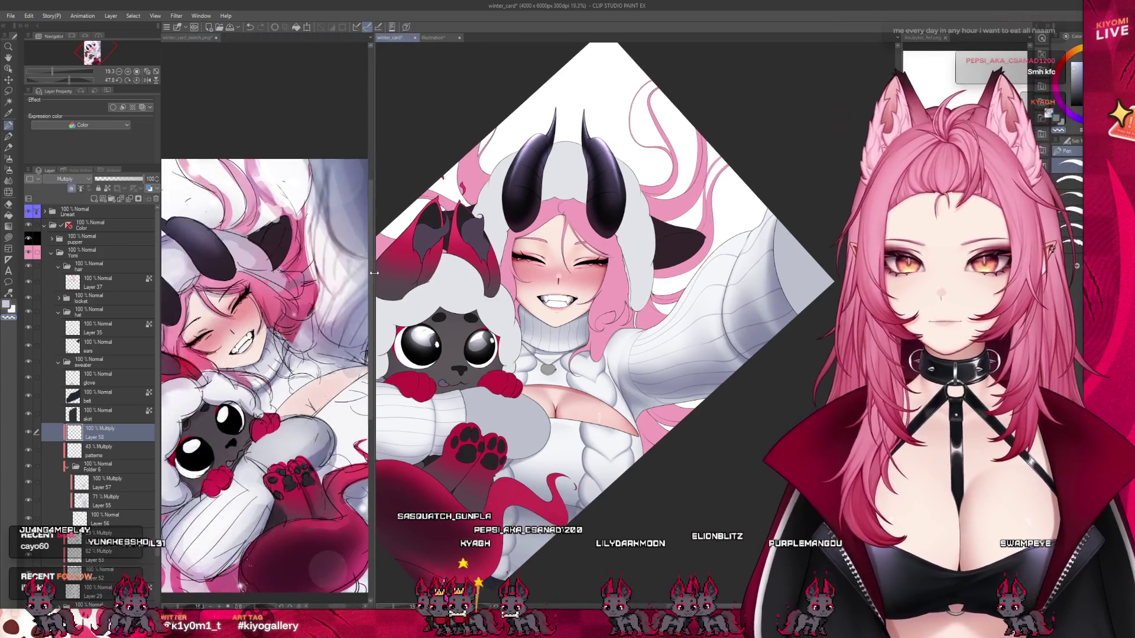
click(354, 346)
click(616, 362)
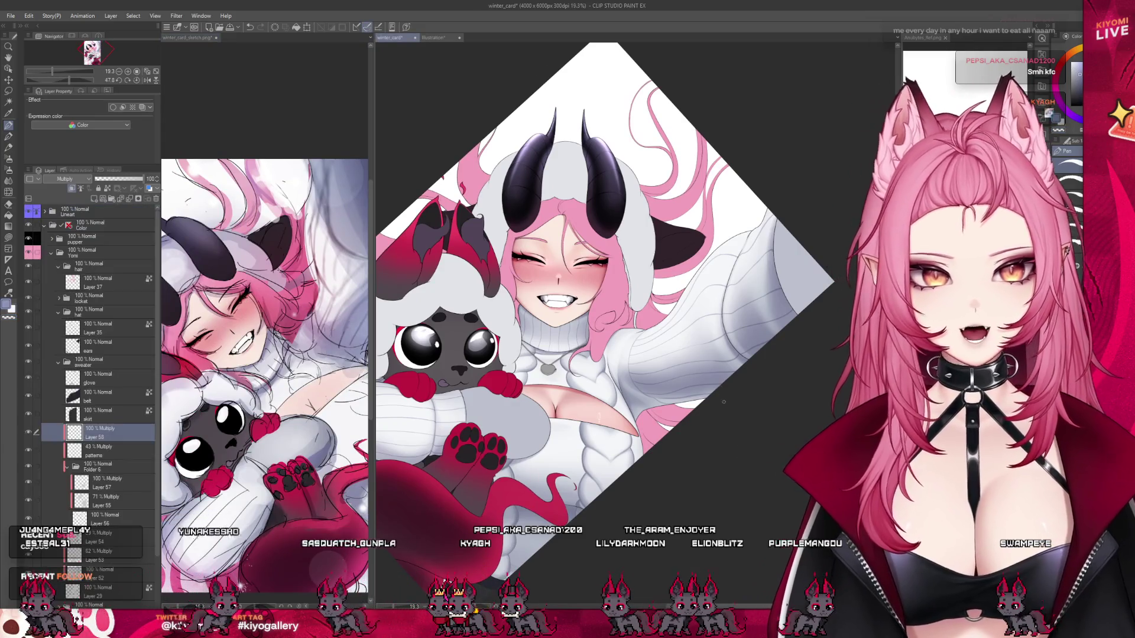
scroll(617, 361, up, 6)
scroll(591, 365, up, 1)
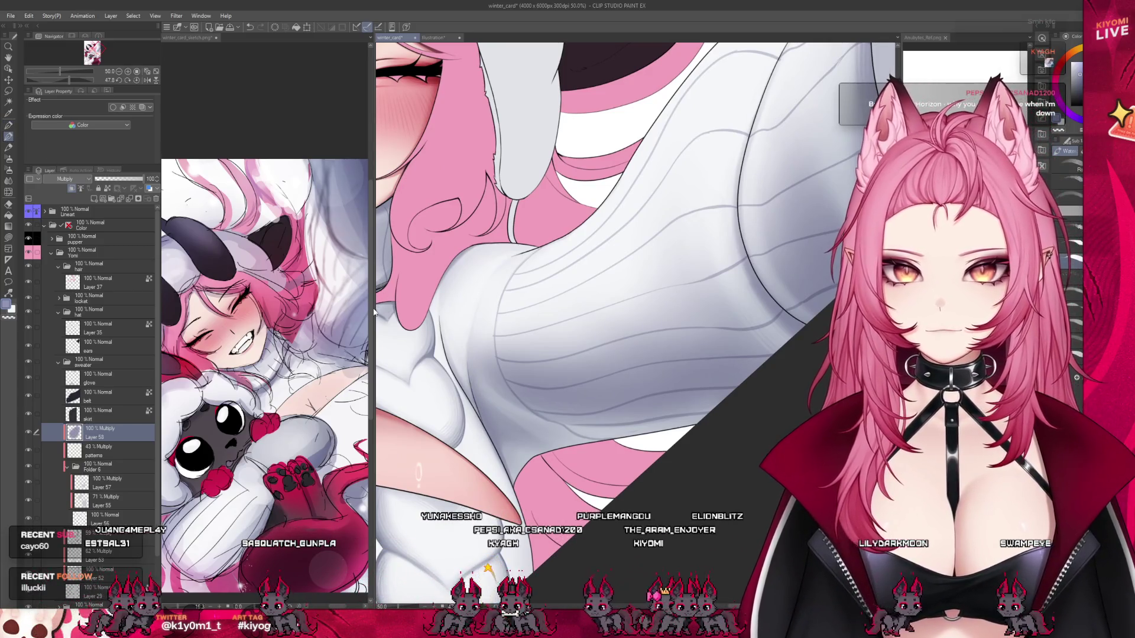
drag(374, 309, 191, 325)
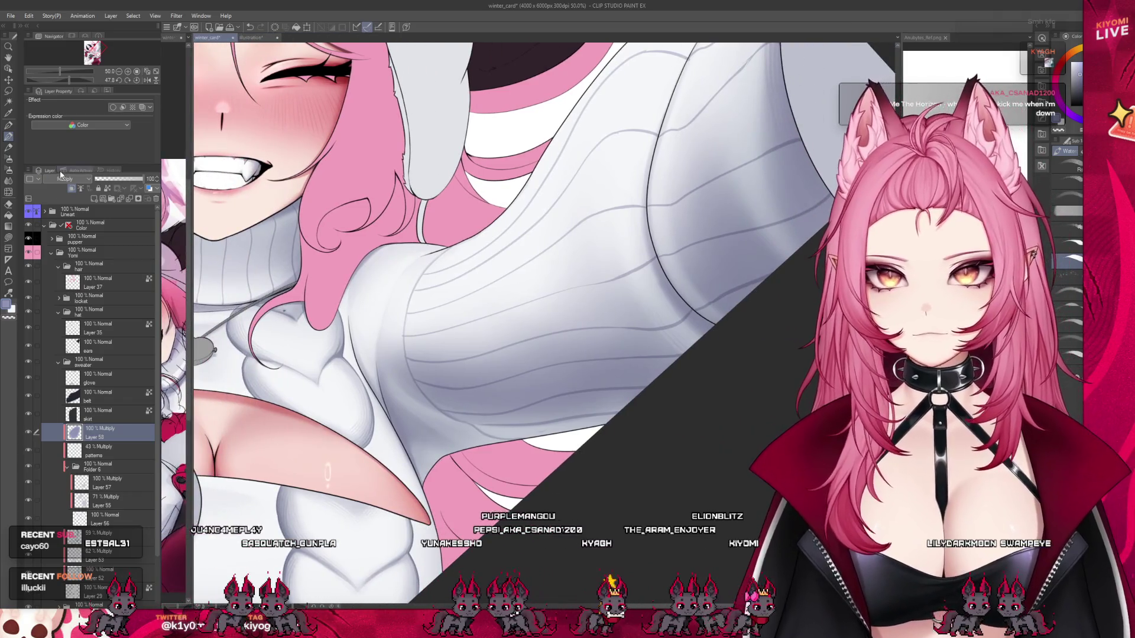
Step: Set Layer 58's opacity to 67% and switch to another brush variant
drag(142, 179, 127, 179)
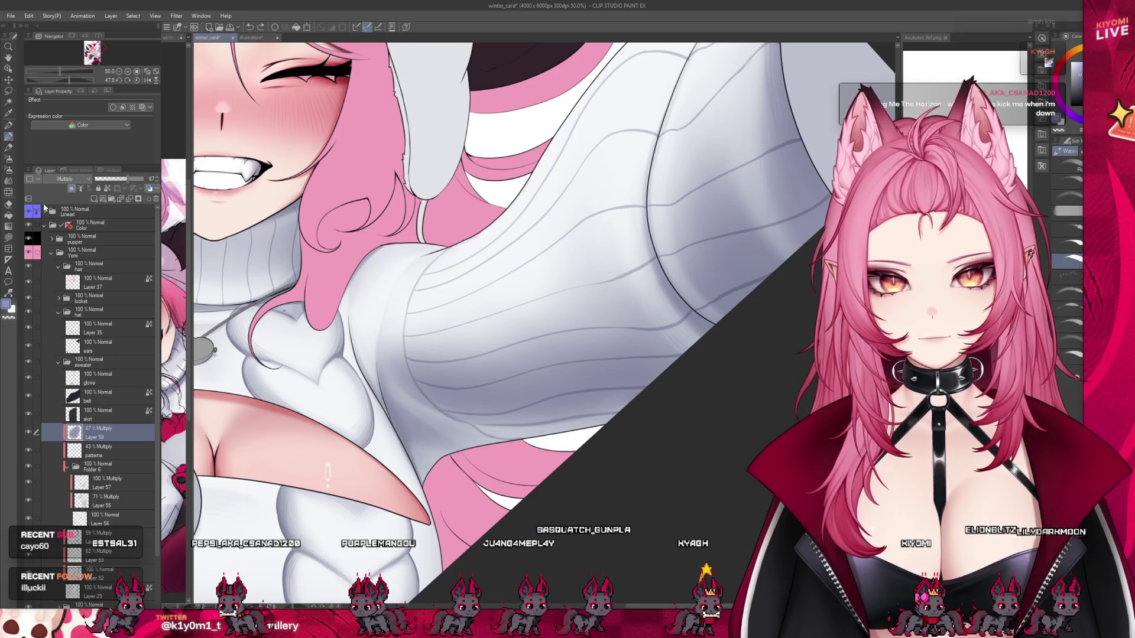
key(u)
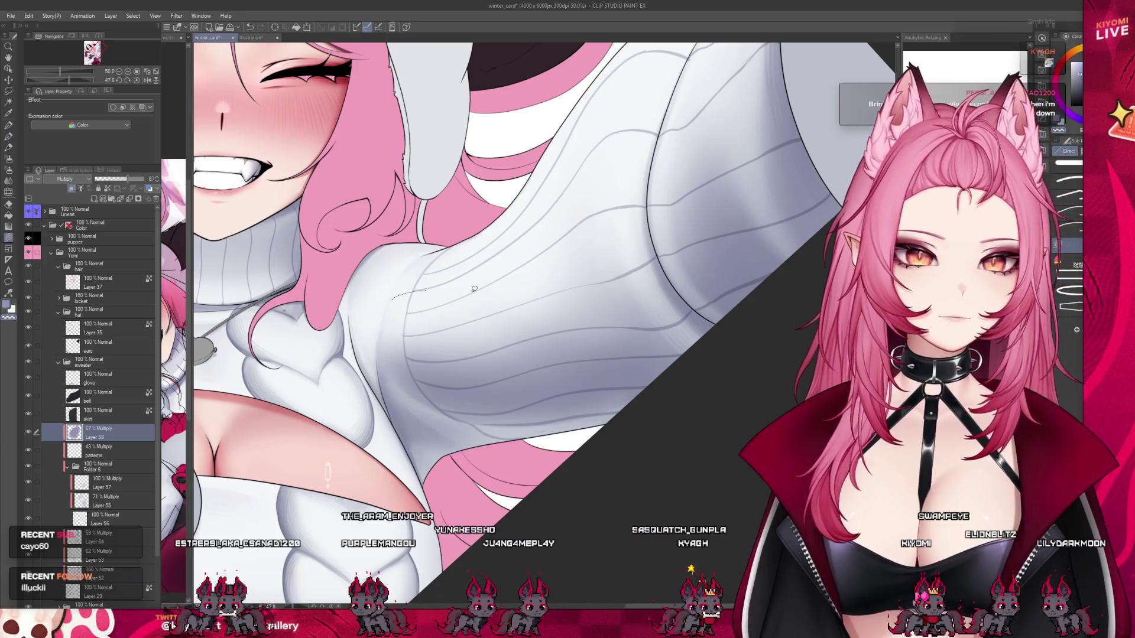
scroll(436, 290, down, 5)
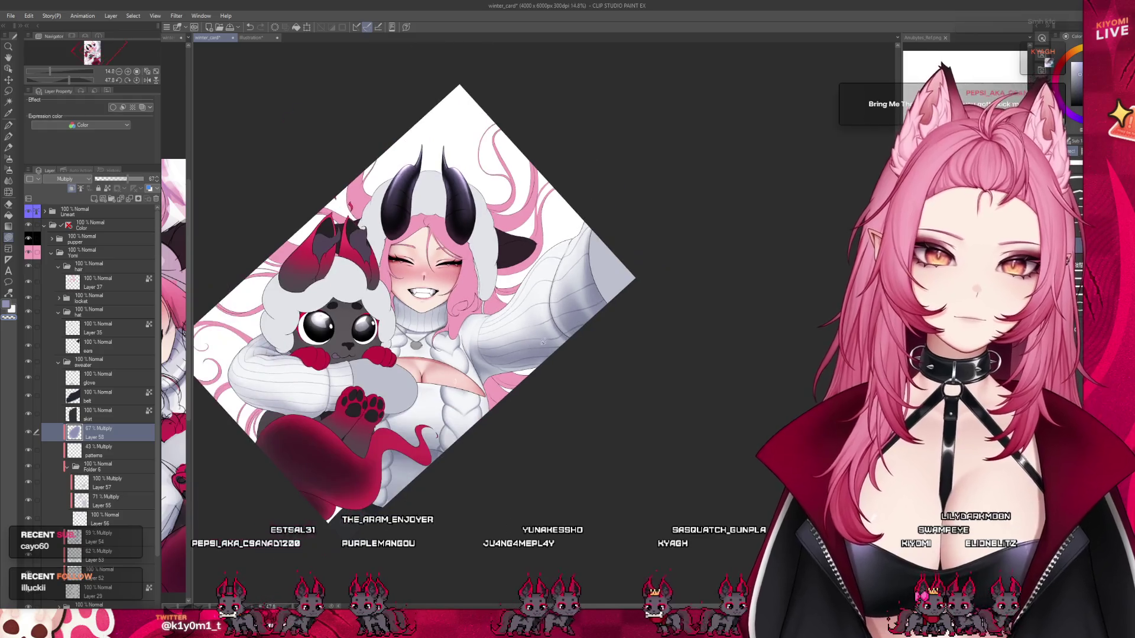
scroll(515, 331, up, 3)
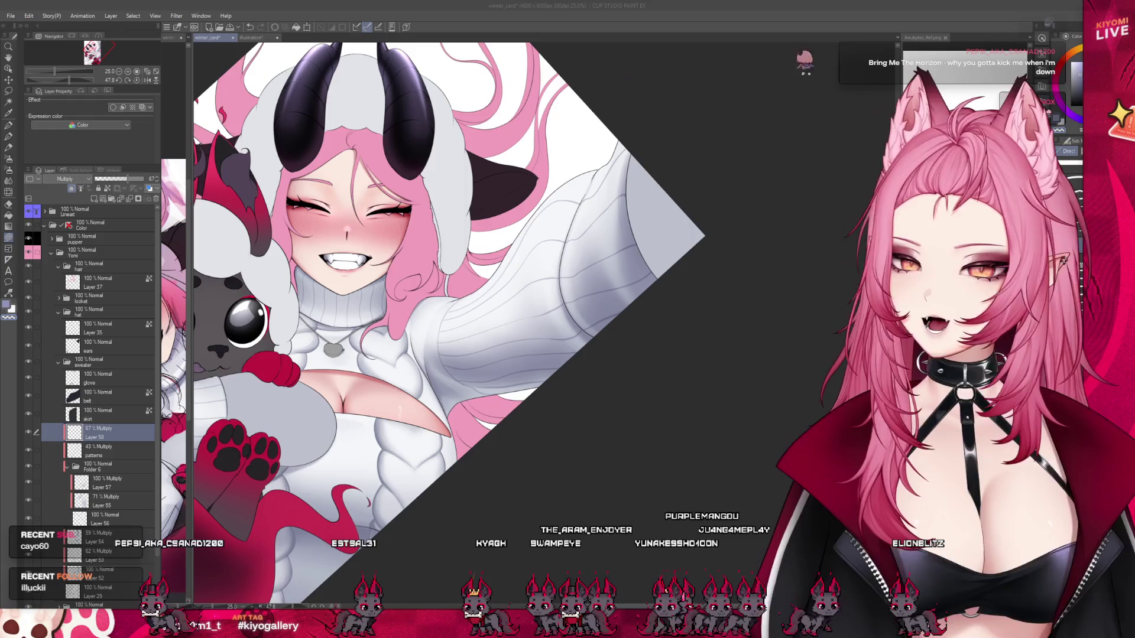
Step: Blend soft grey shading into the chest of the ribbed sweater
scroll(424, 366, up, 1)
scroll(424, 366, up, 4)
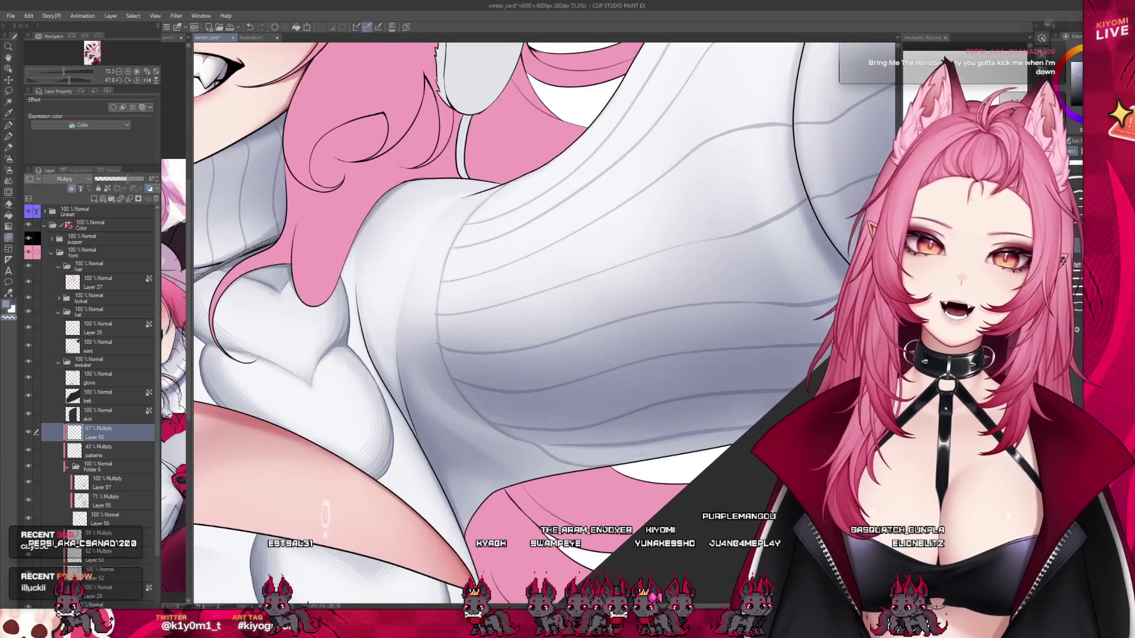
key(b)
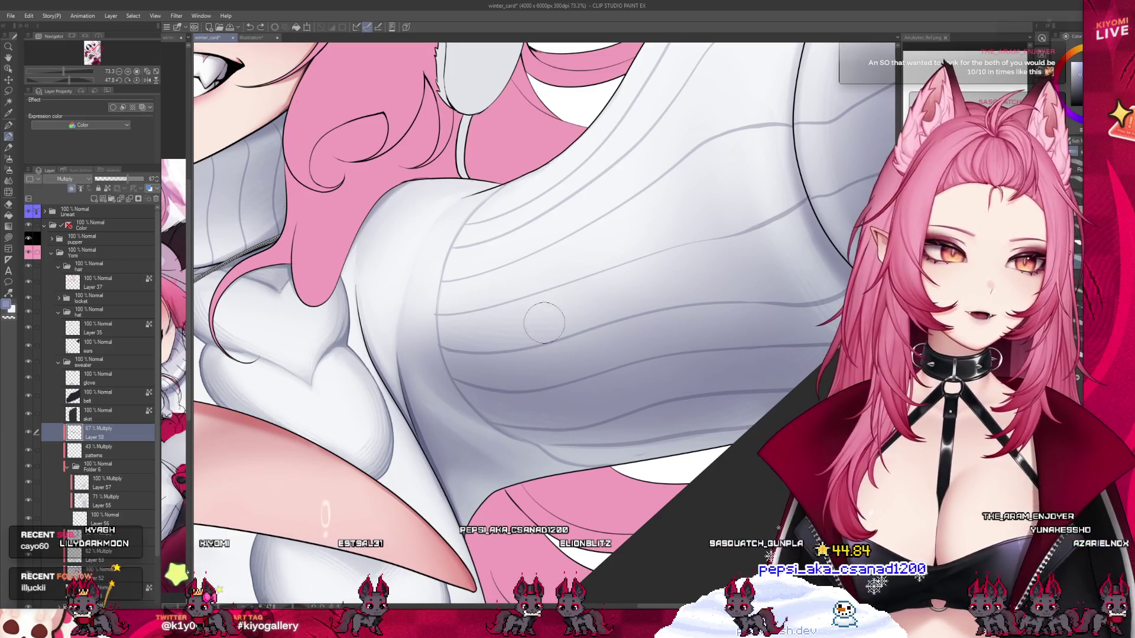
mouse_move(436, 371)
mouse_down()
mouse_move(455, 446)
mouse_move(420, 421)
mouse_move(480, 467)
mouse_up()
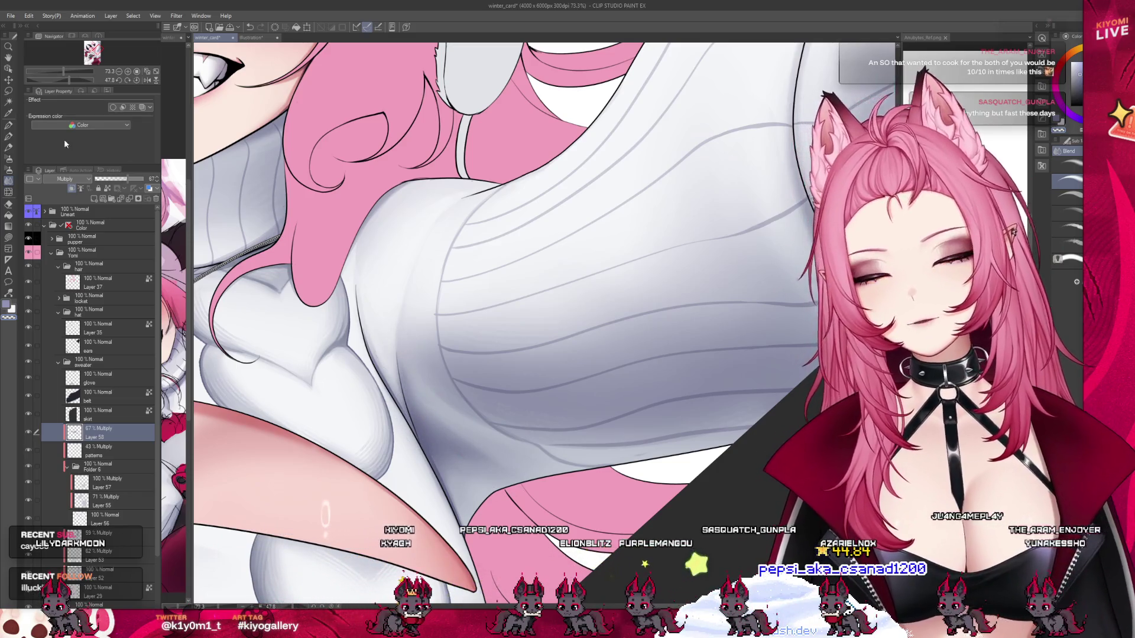
click(9, 136)
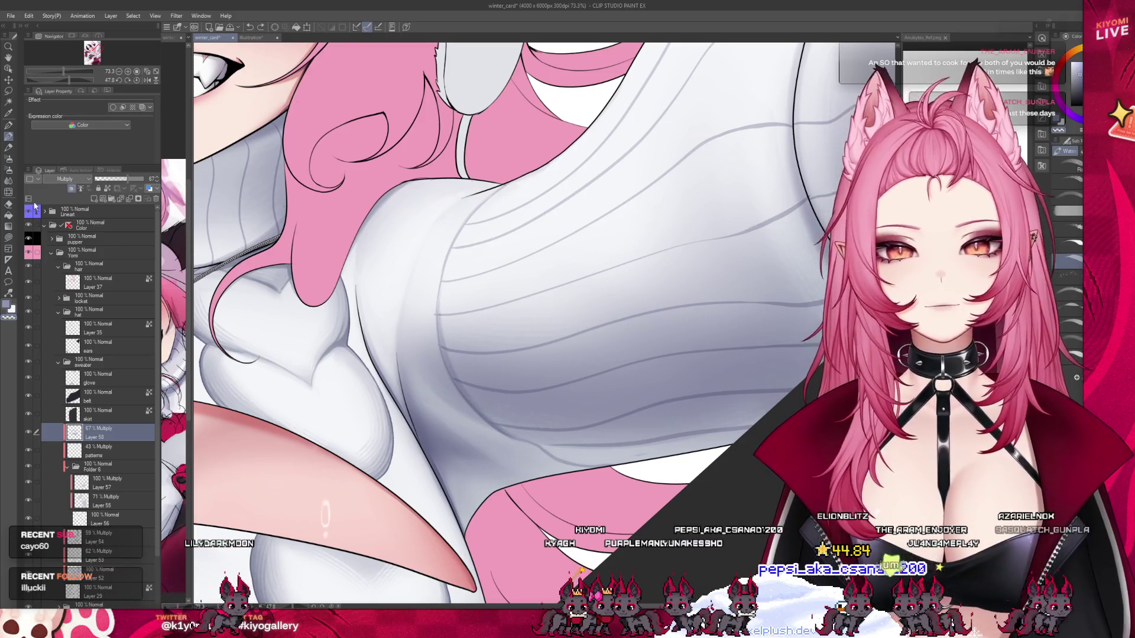
Step: Try a dark grey Direct Draw lasso fill over the sweater, then undo it
key(u)
drag(499, 269, 456, 285)
key(ctrl+z)
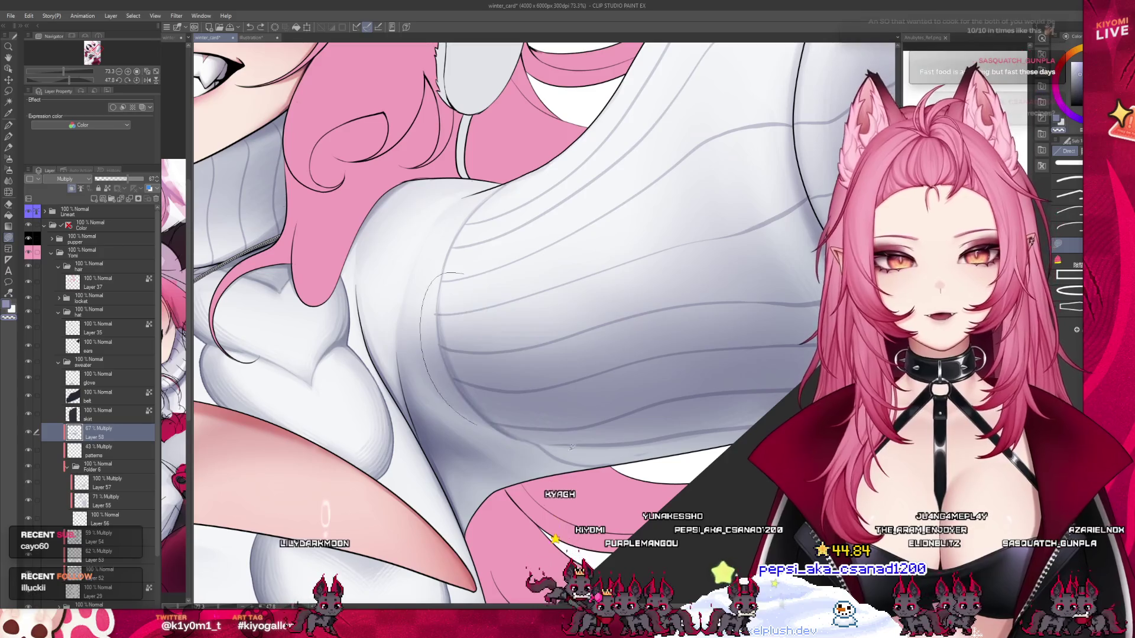
scroll(594, 409, down, 1)
Step: Zoom out to review the full figure, reselect the blending brush, and save winter_card with Ctrl+S
scroll(594, 409, down, 3)
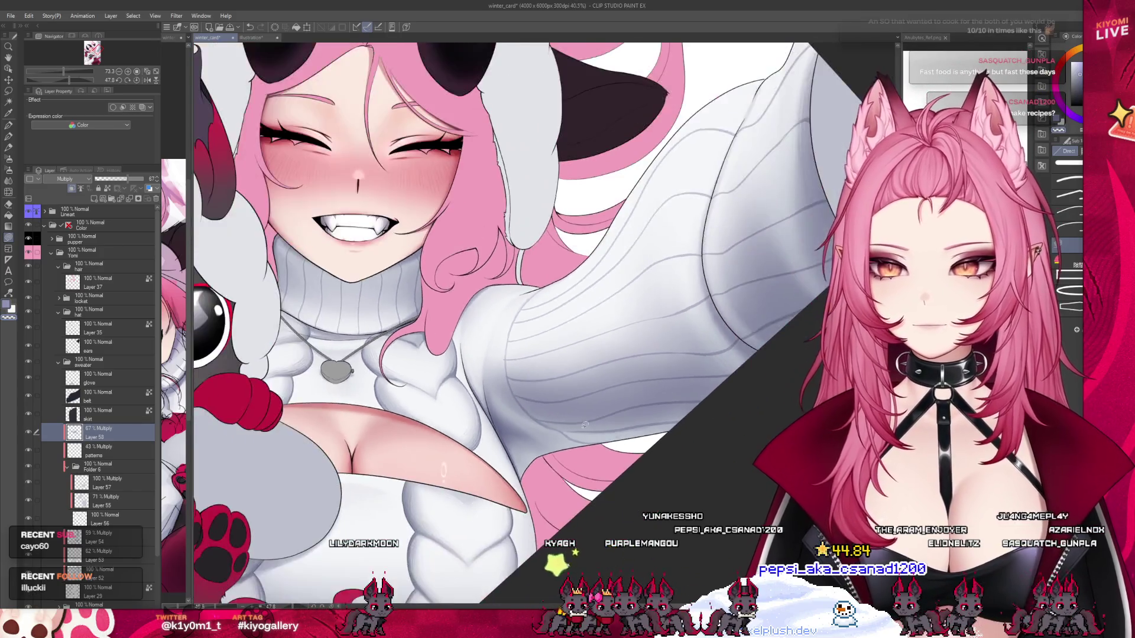
key(b)
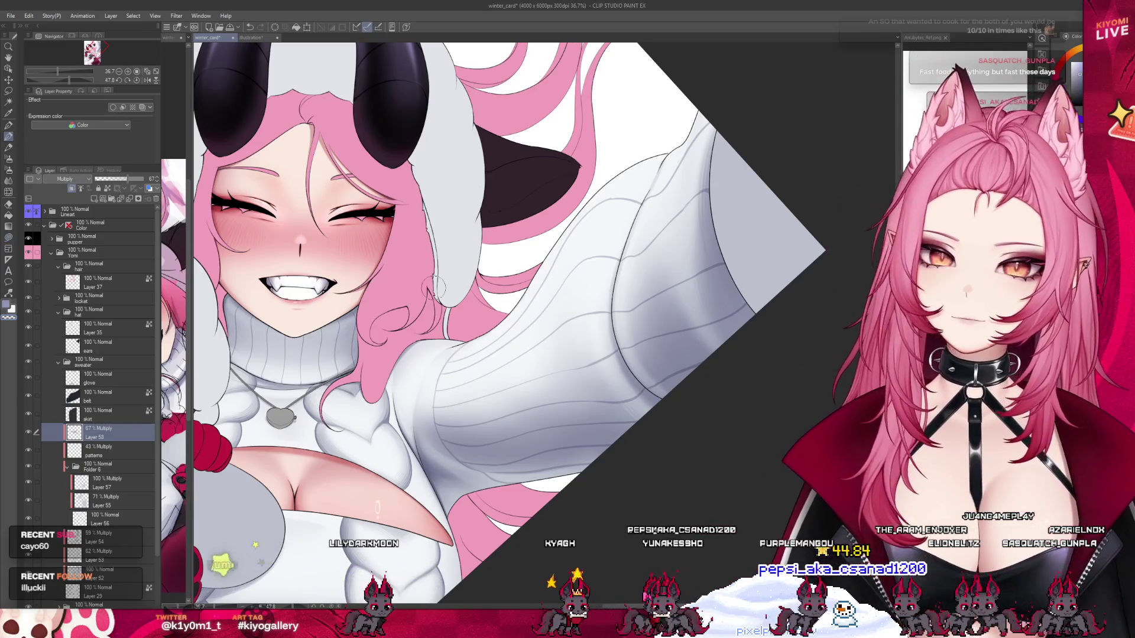
scroll(218, 310, down, 1)
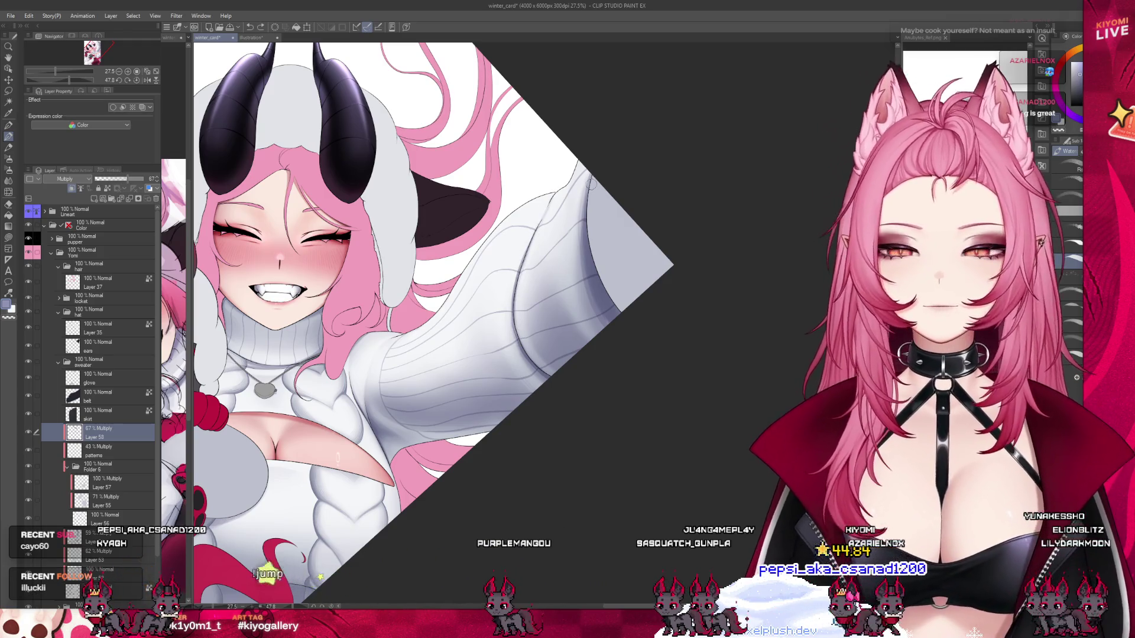
scroll(584, 185, down, 3)
scroll(447, 264, up, 1)
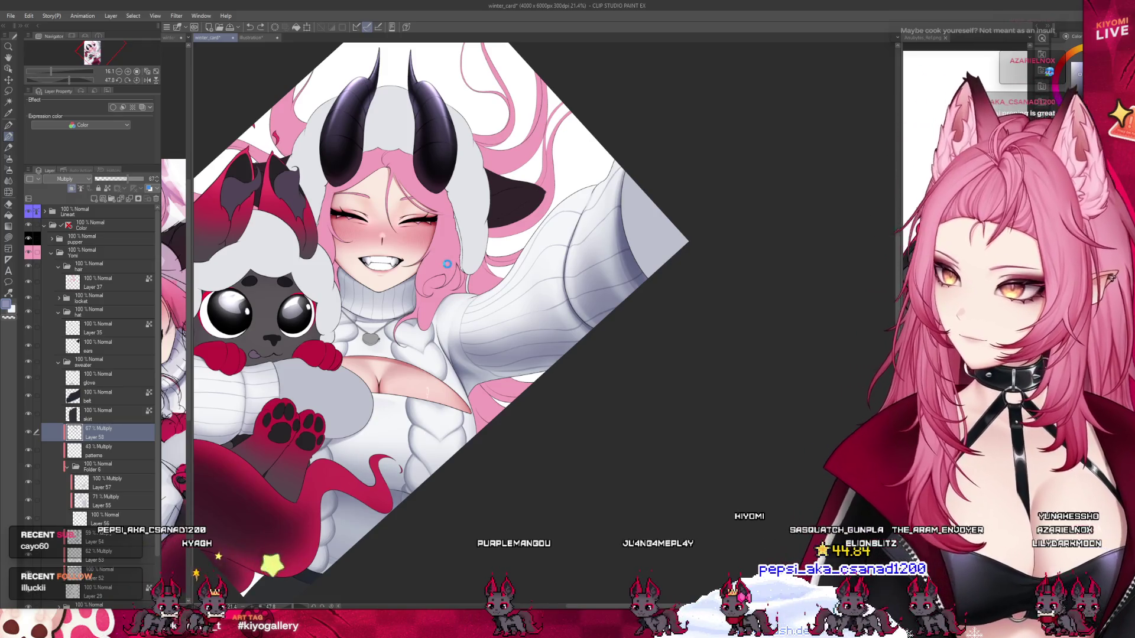
key(ctrl+s)
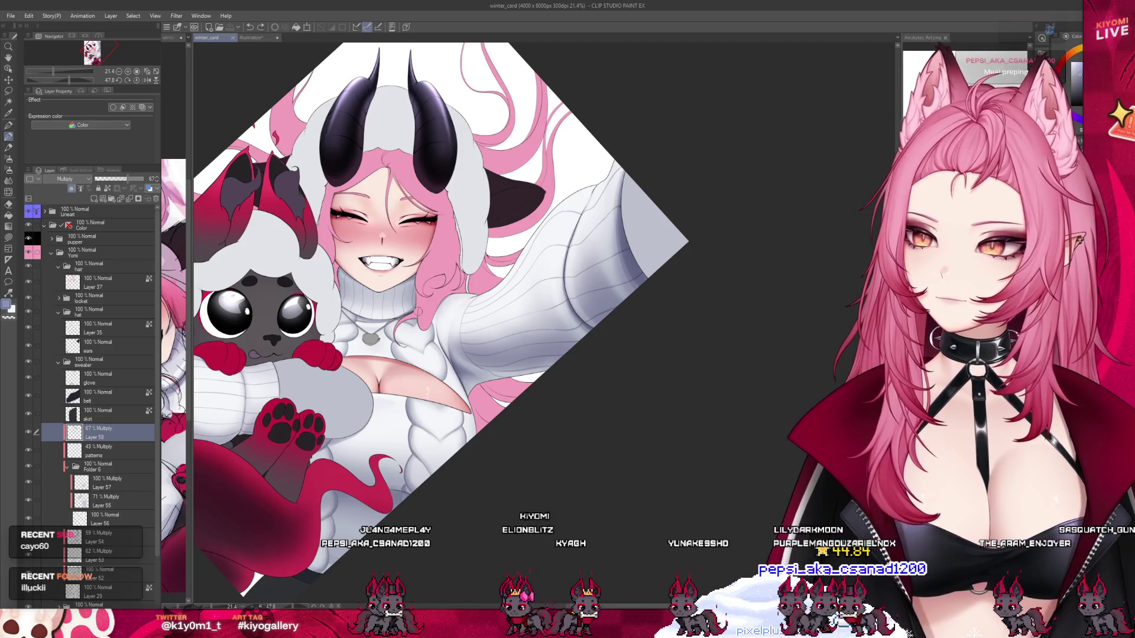
scroll(353, 237, up, 2)
scroll(352, 238, up, 3)
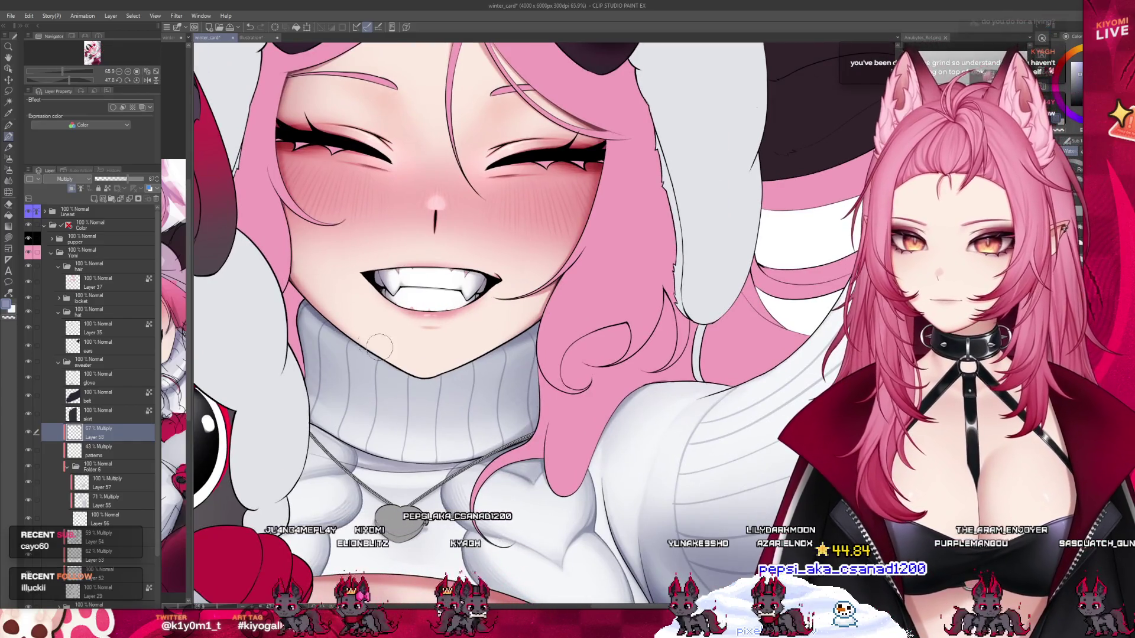
Step: Blend soft grey shading over the ribbed turtleneck collar just under the chin
drag(298, 278, 436, 360)
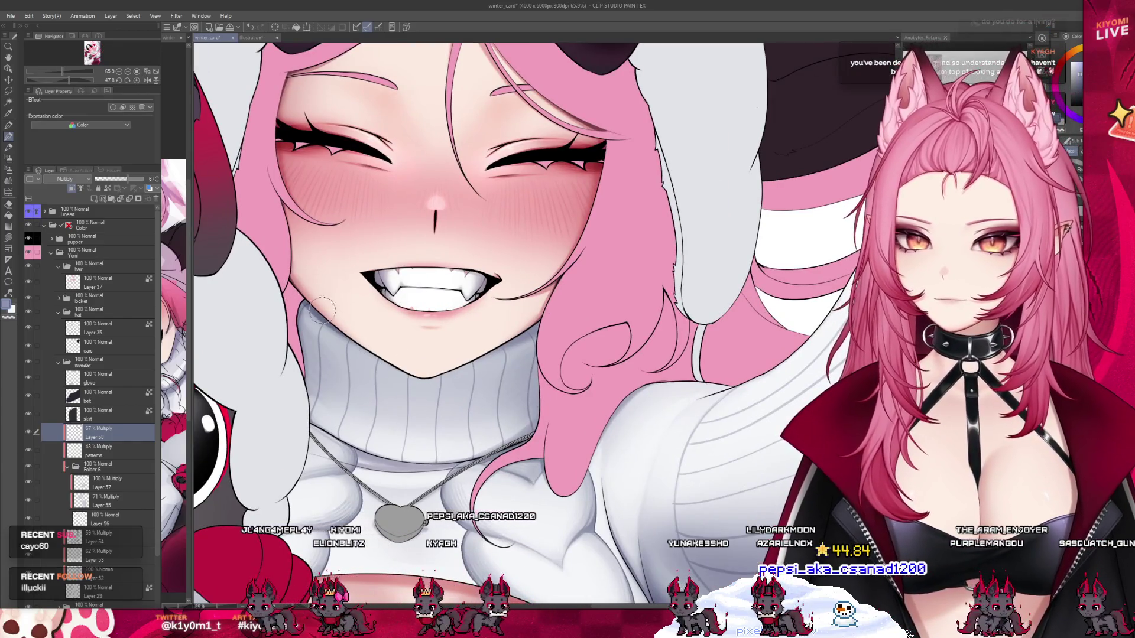